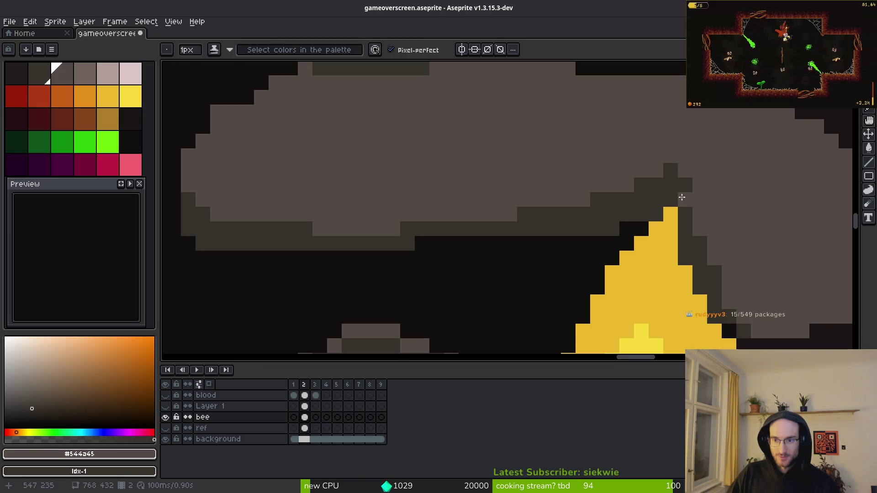
- Darken a single pixel at the wing's edge, then return to the Pencil
right_click(684, 185)
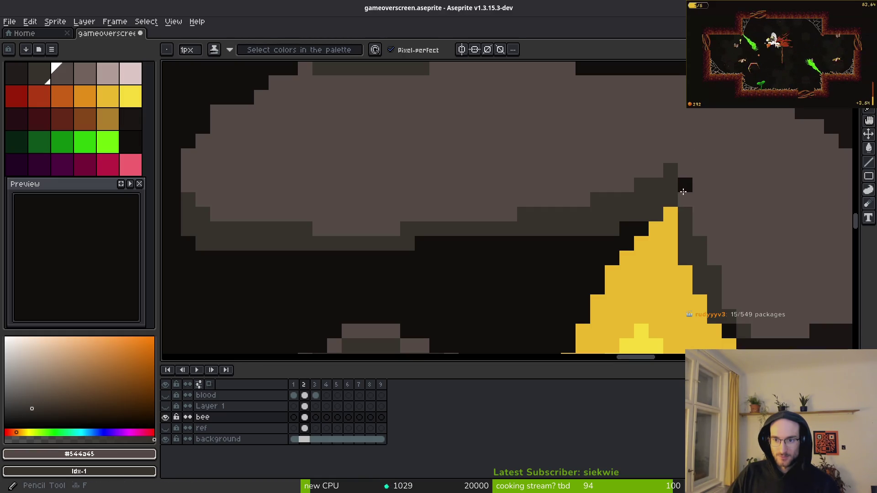
scroll(686, 194, down, 5)
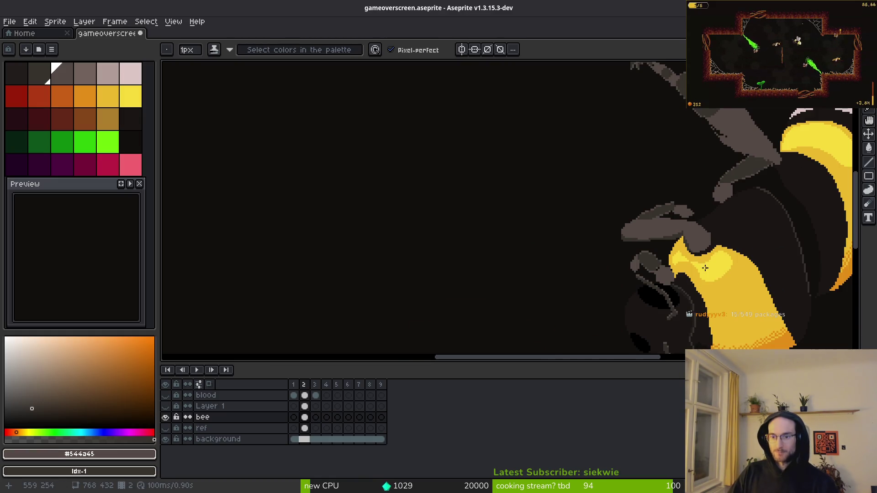
scroll(633, 226, up, 3)
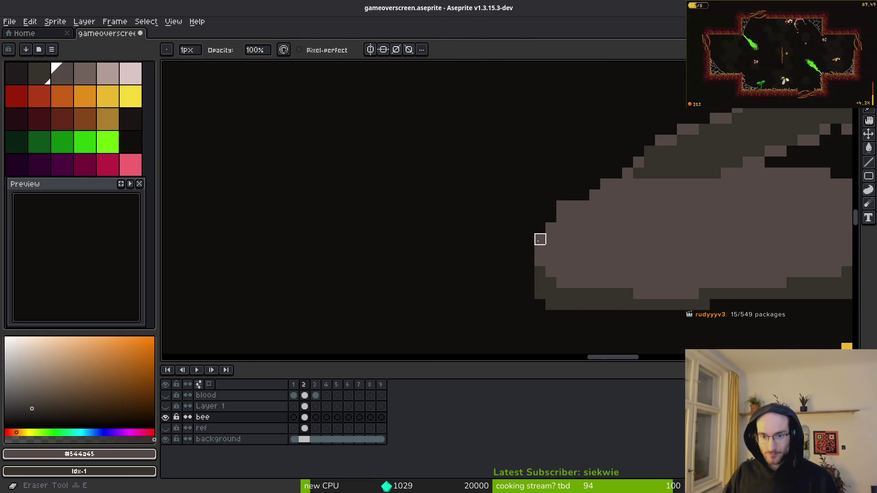
drag(626, 237, 597, 246)
key(f)
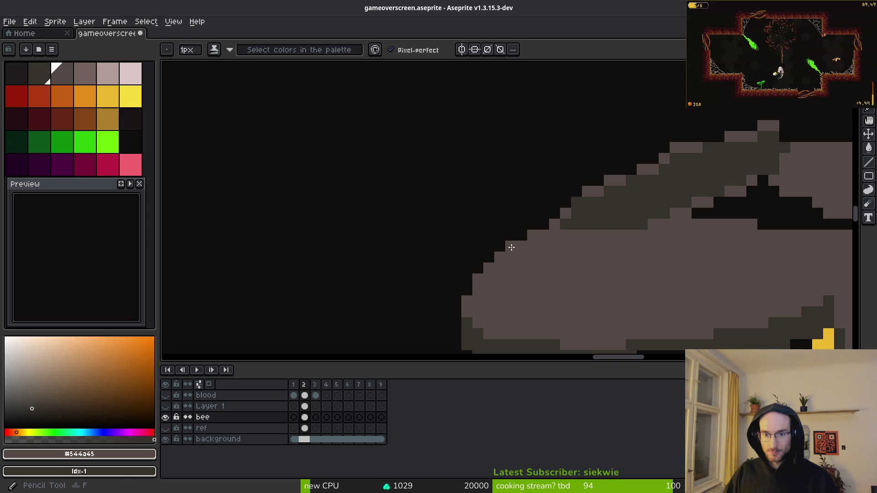
scroll(572, 252, right, 3)
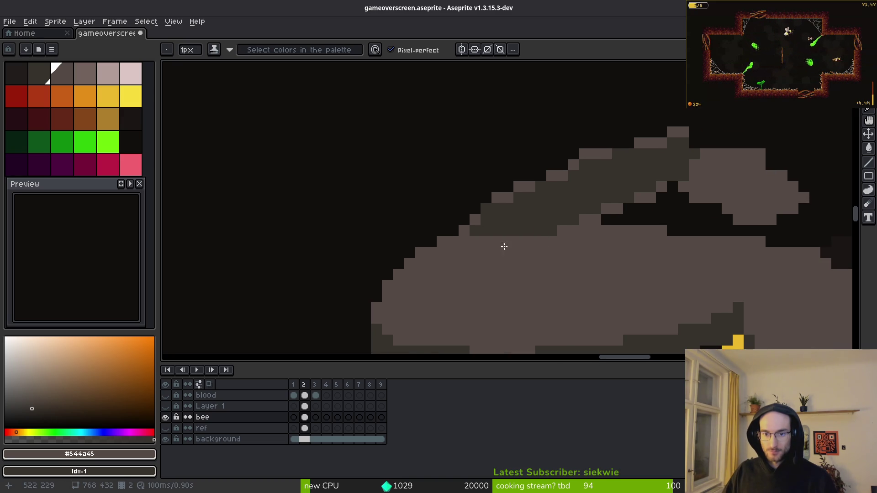
scroll(502, 247, down, 3)
- Paint a lighter grey highlight along the wing's upper edge and darken its right-end pixel
click(86, 78)
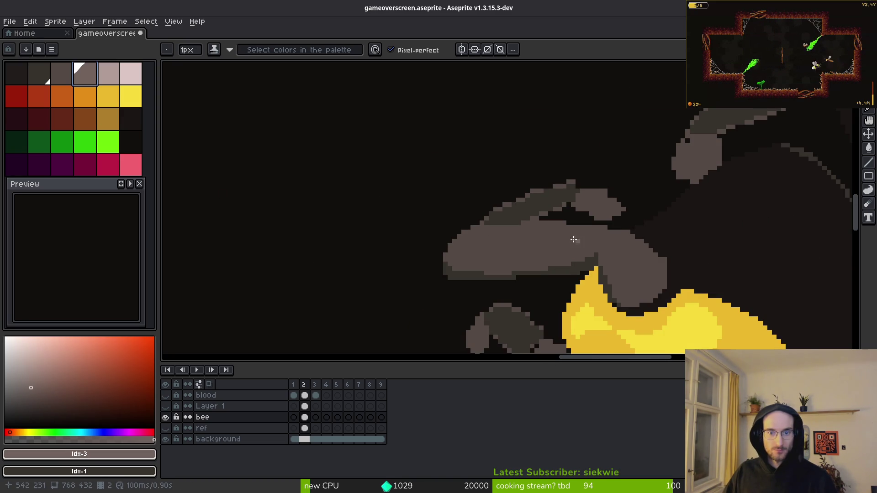
scroll(578, 239, up, 1)
scroll(448, 219, up, 4)
mouse_move(390, 233)
mouse_down()
mouse_move(583, 209)
mouse_move(720, 220)
mouse_move(792, 249)
mouse_up()
scroll(541, 216, right, 3)
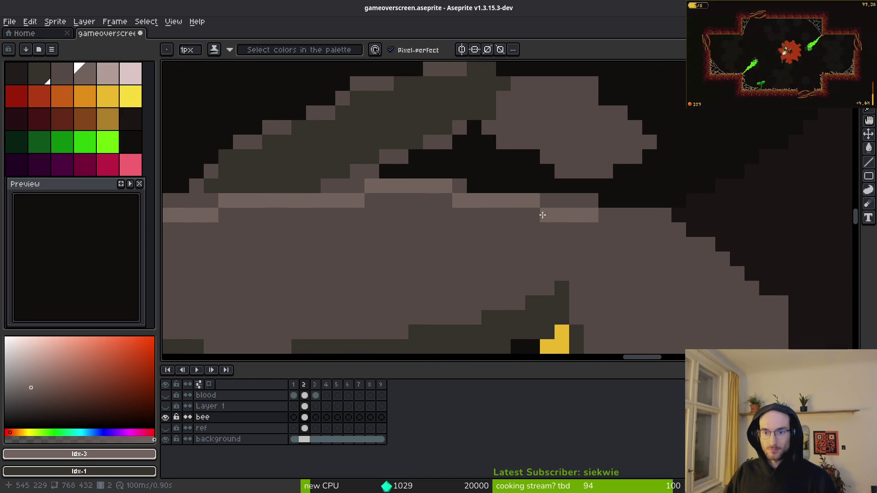
drag(546, 201, 574, 202)
right_click(664, 215)
scroll(523, 241, right, 3)
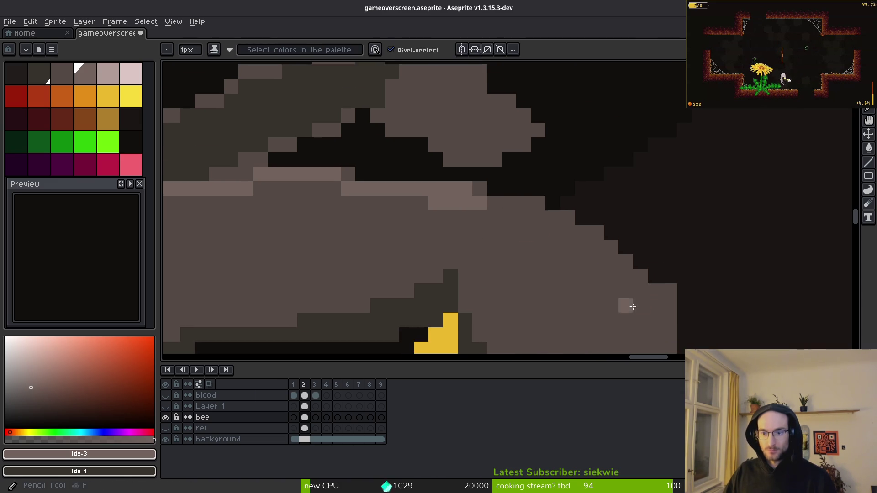
scroll(631, 309, down, 2)
scroll(631, 309, right, 1)
- Extend the light band along the upper-right diagonal, leftward across the top, and at the left edge
alt+right_click(604, 190)
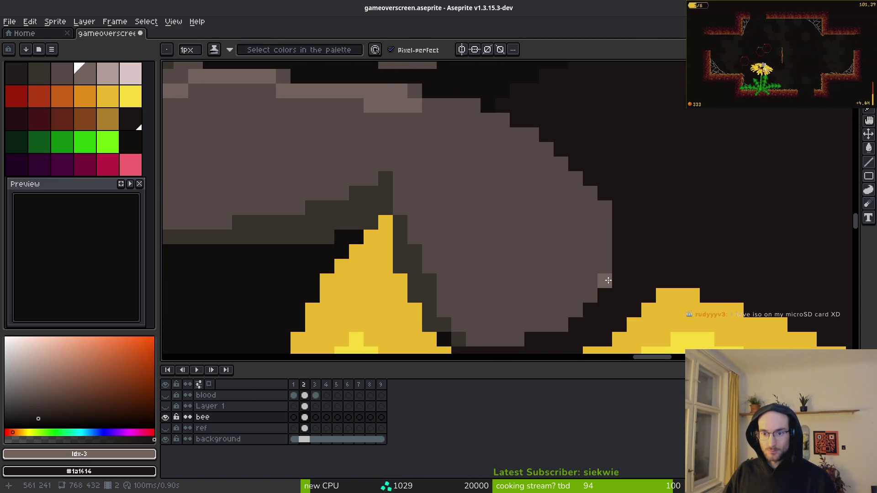
scroll(628, 205, down, 1)
scroll(621, 203, up, 2)
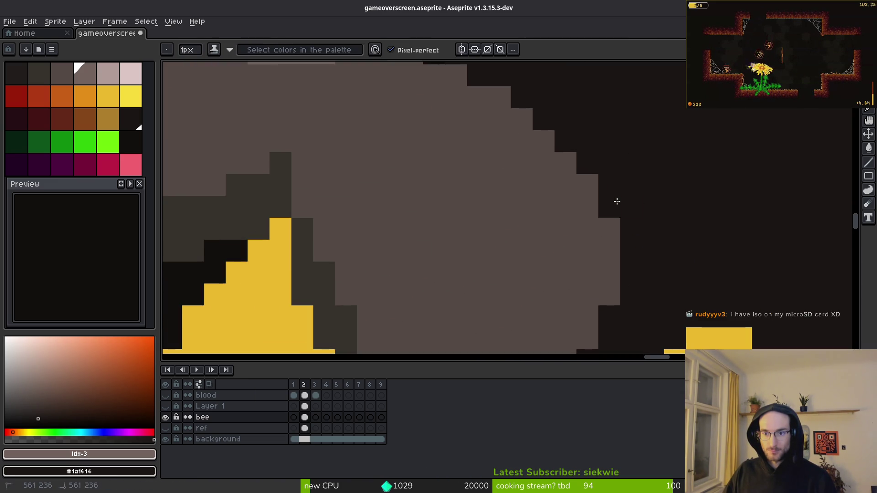
scroll(617, 201, down, 3)
scroll(621, 197, up, 2)
drag(623, 195, 688, 249)
mouse_move(624, 202)
mouse_down()
mouse_move(462, 186)
mouse_move(278, 188)
mouse_move(543, 178)
mouse_move(348, 170)
mouse_move(334, 183)
mouse_up()
drag(206, 201, 189, 214)
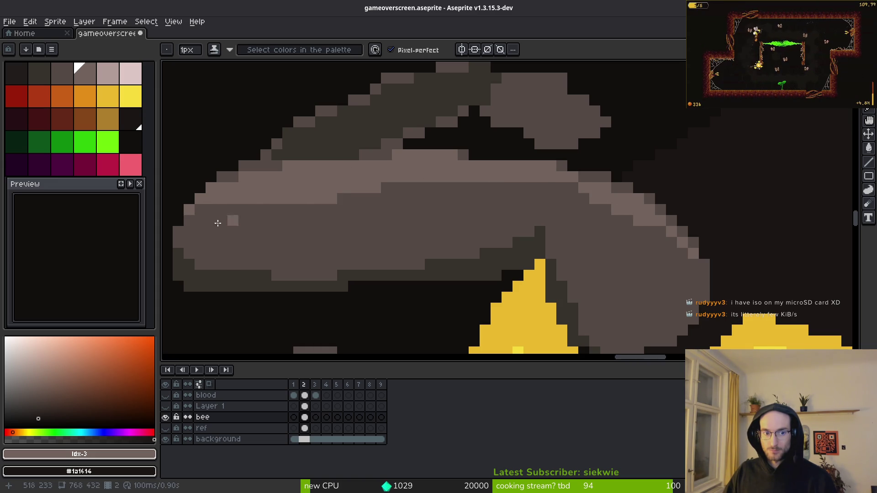
- Add a dark strip below the light band, then widen the band's lower edge with light pixels
mouse_move(318, 199)
mouse_down()
mouse_move(388, 199)
mouse_move(295, 200)
mouse_up()
alt+click(389, 200)
scroll(581, 200, up, 2)
mouse_move(582, 152)
mouse_down()
mouse_move(575, 152)
mouse_move(628, 196)
mouse_move(552, 168)
mouse_move(509, 175)
mouse_up()
drag(669, 225, 734, 266)
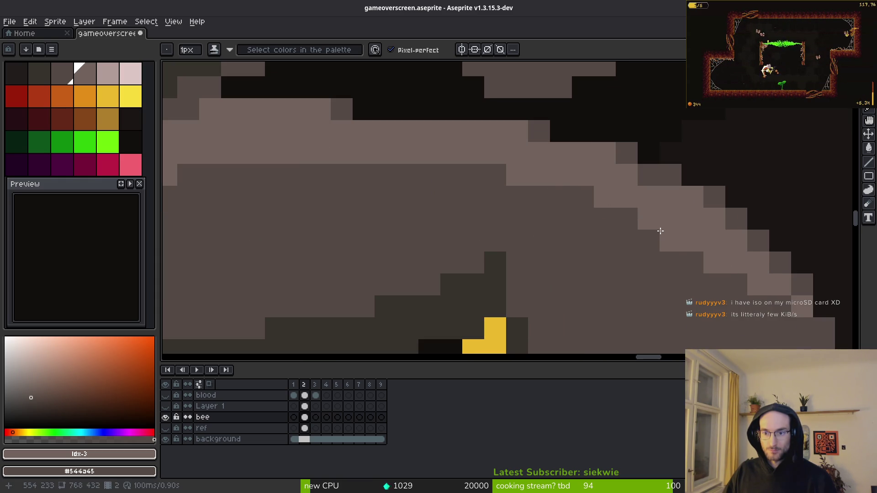
mouse_move(619, 209)
mouse_down()
mouse_move(599, 211)
mouse_move(556, 191)
mouse_up()
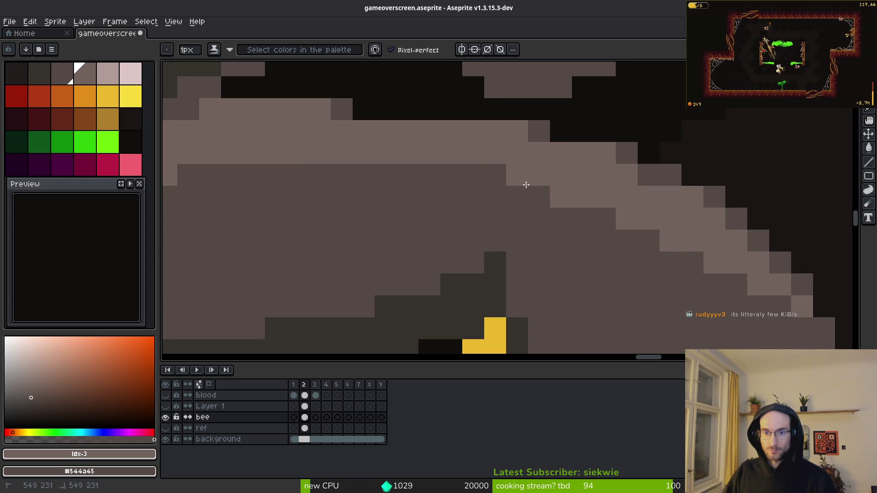
scroll(479, 172, down, 3)
scroll(548, 219, up, 1)
click(576, 246)
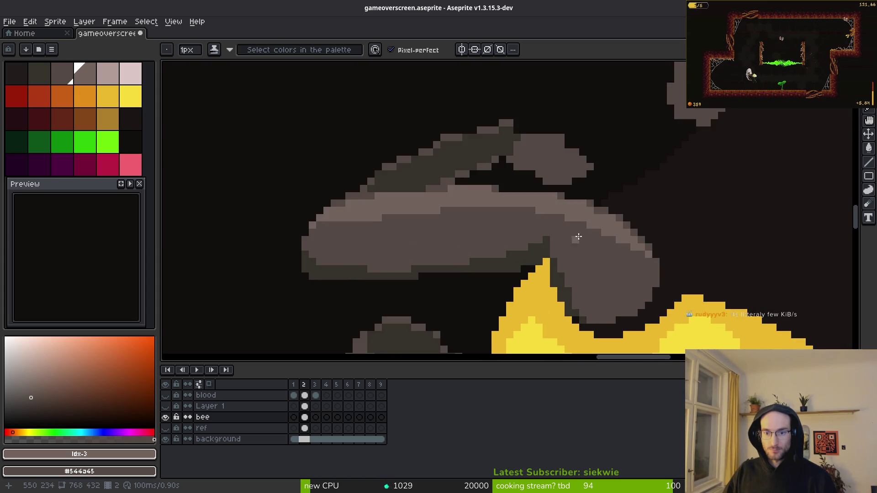
- Touch up the band edge in light and body grey, and draw a light line along the upper diagonal
scroll(574, 202, up, 2)
scroll(574, 203, up, 3)
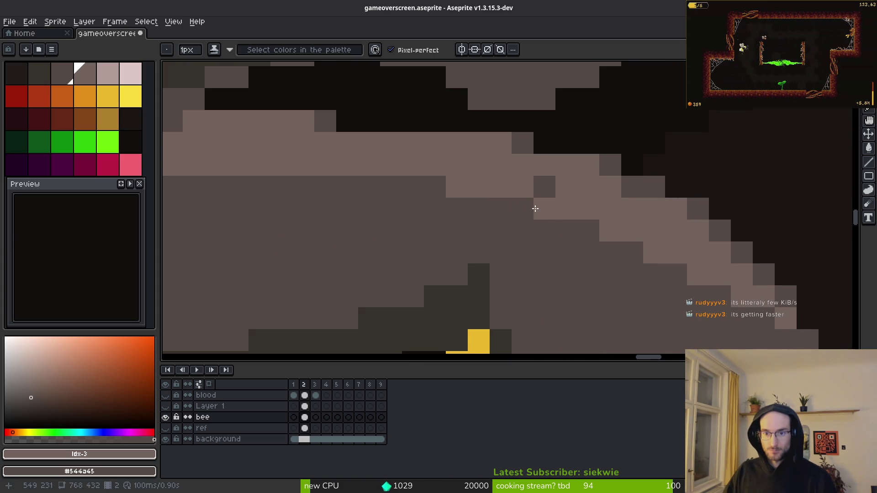
click(569, 165)
right_click(563, 181)
scroll(601, 233, down, 2)
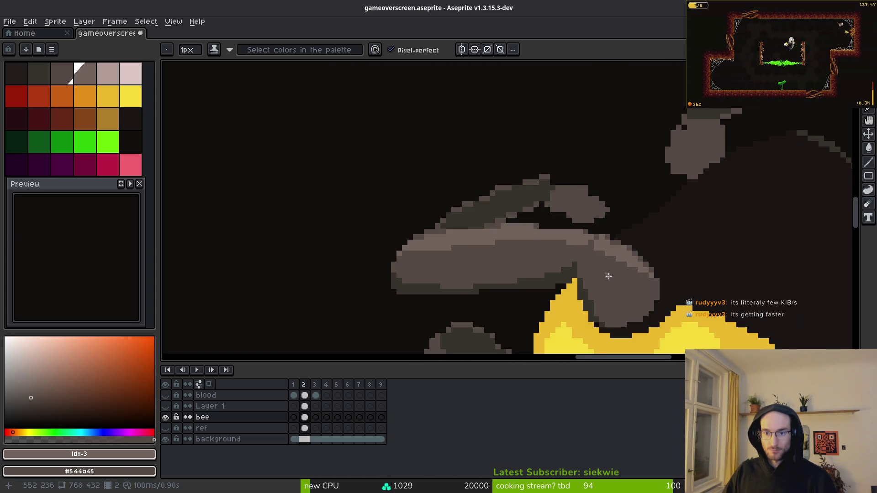
scroll(608, 276, down, 1)
scroll(614, 290, down, 1)
scroll(567, 251, up, 5)
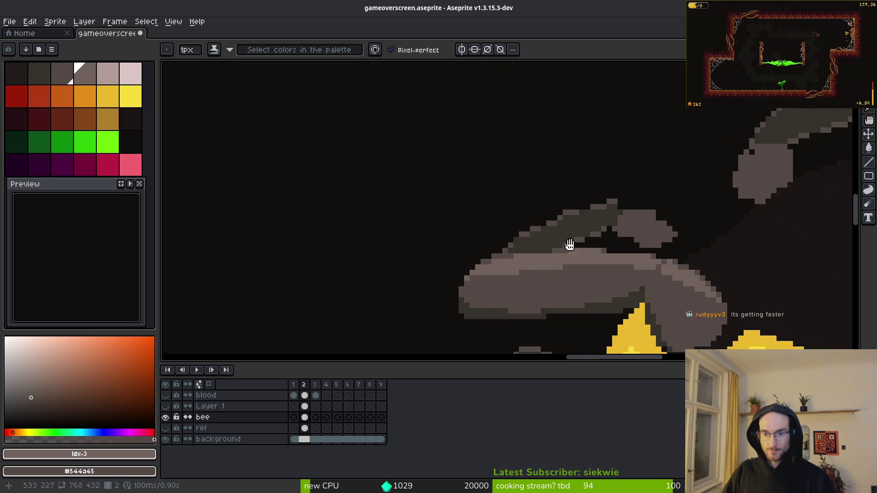
mouse_move(400, 250)
mouse_down()
mouse_move(534, 182)
mouse_move(646, 150)
mouse_move(635, 174)
mouse_up()
- Try shading-ink strokes across the dark diagonal band, then undo them
key(e)
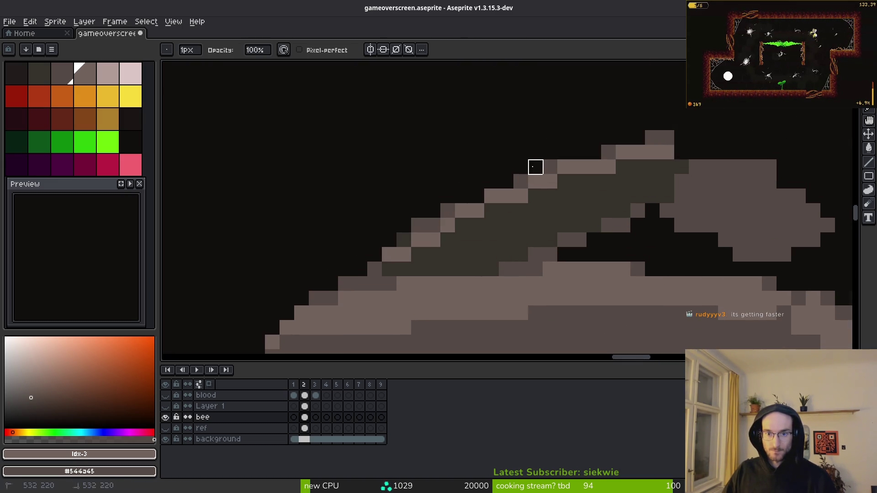
key(b)
mouse_move(447, 250)
mouse_down()
mouse_move(485, 228)
mouse_move(384, 277)
mouse_up()
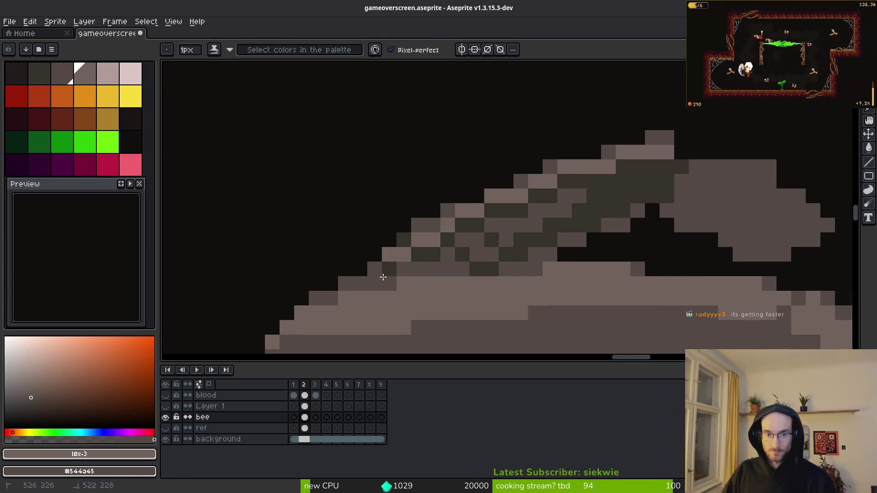
mouse_move(514, 257)
mouse_down()
mouse_move(598, 224)
mouse_move(546, 254)
mouse_up()
key(ctrl+z)
- Add dark #36312c pixels on the band's lower edge, then paint mid-grey #544d45 over the band
key(i)
alt+click(609, 192)
click(640, 208)
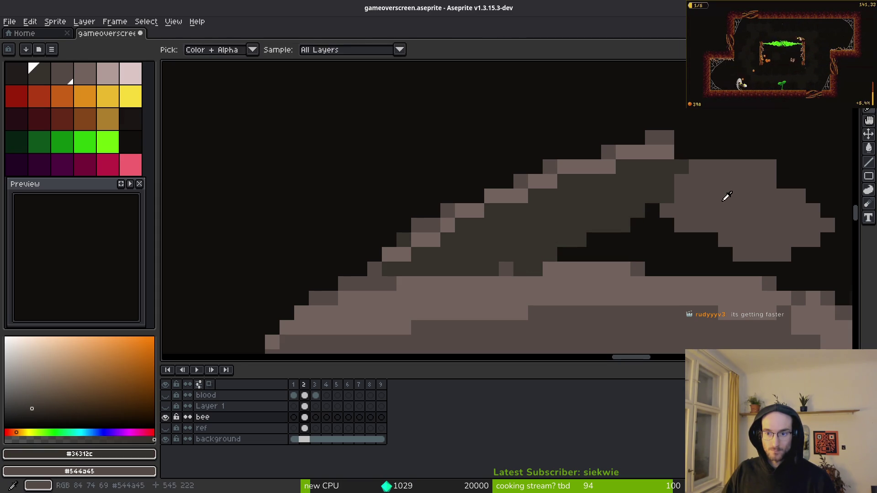
alt+click(724, 196)
drag(669, 180, 564, 239)
drag(643, 194, 519, 267)
alt+right_click(537, 266)
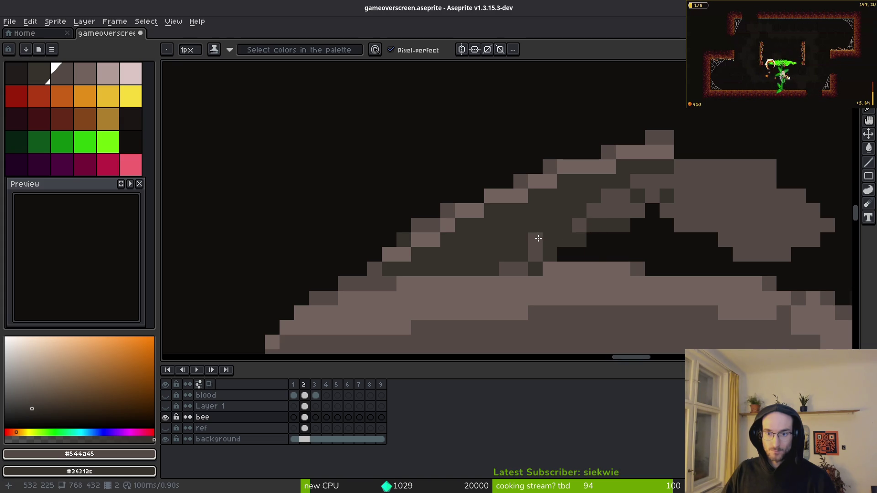
- Paint a mid-grey row along the band's lower edge, then bucket-fill the remaining dark area
drag(502, 270, 388, 271)
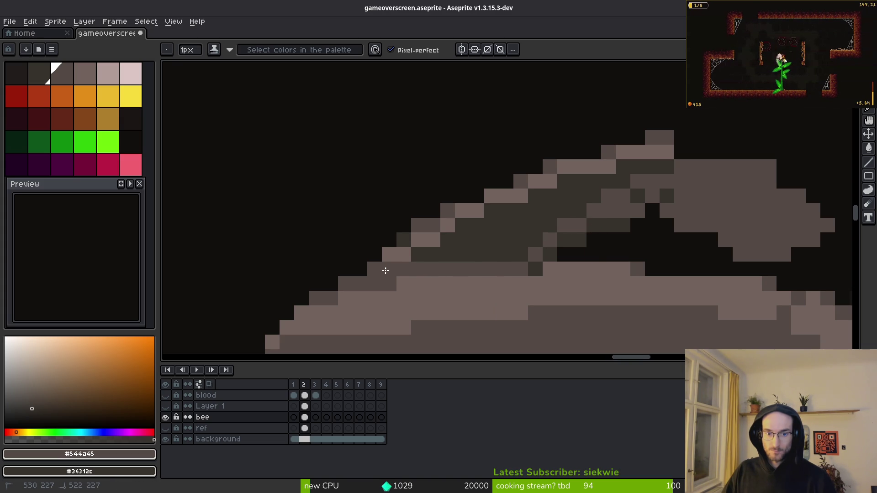
mouse_move(501, 255)
mouse_down()
mouse_move(524, 249)
mouse_move(507, 265)
mouse_up()
mouse_move(546, 225)
mouse_down()
mouse_move(642, 183)
mouse_move(635, 166)
mouse_move(609, 181)
mouse_up()
key(g)
click(520, 245)
key(b)
scroll(558, 118, up, 1)
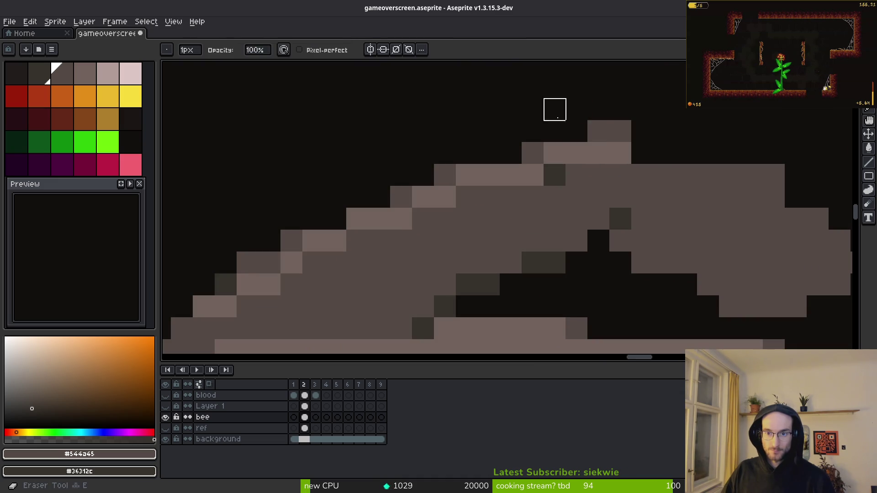
- Add a dark shading pixel and pencil light #71625d highlight pixels leftward across the band
scroll(601, 192, down, 2)
scroll(644, 149, up, 2)
right_click(643, 149)
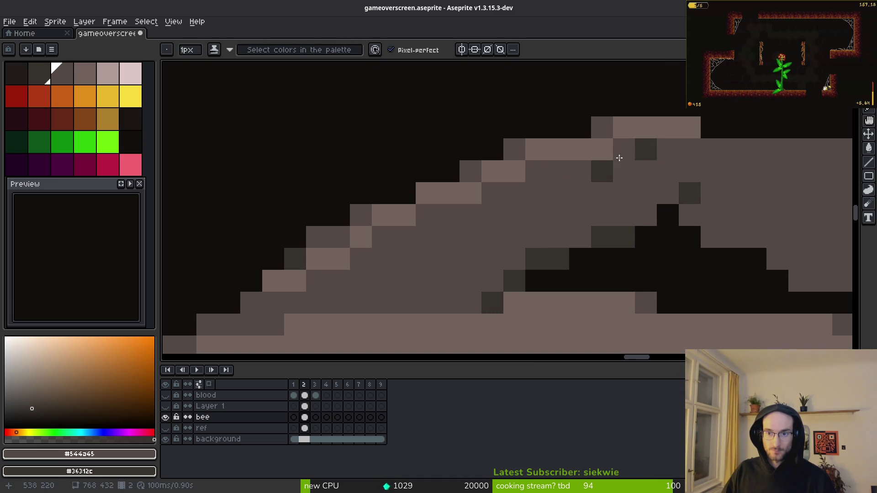
alt+click(629, 124)
mouse_move(624, 149)
mouse_down()
mouse_move(370, 237)
mouse_move(266, 299)
mouse_up()
alt+right_click(578, 191)
right_click(591, 171)
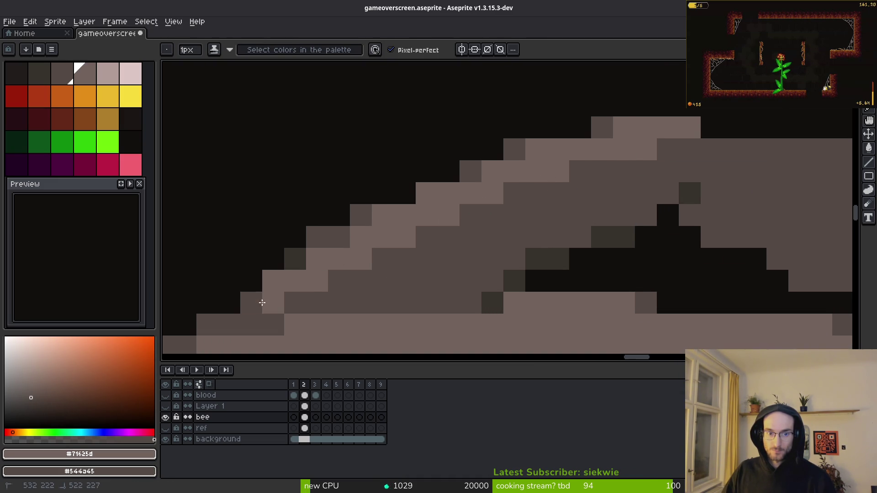
- Lighten several dark pixels along the wing's edge with #71625d
click(251, 303)
click(345, 239)
drag(362, 252, 528, 255)
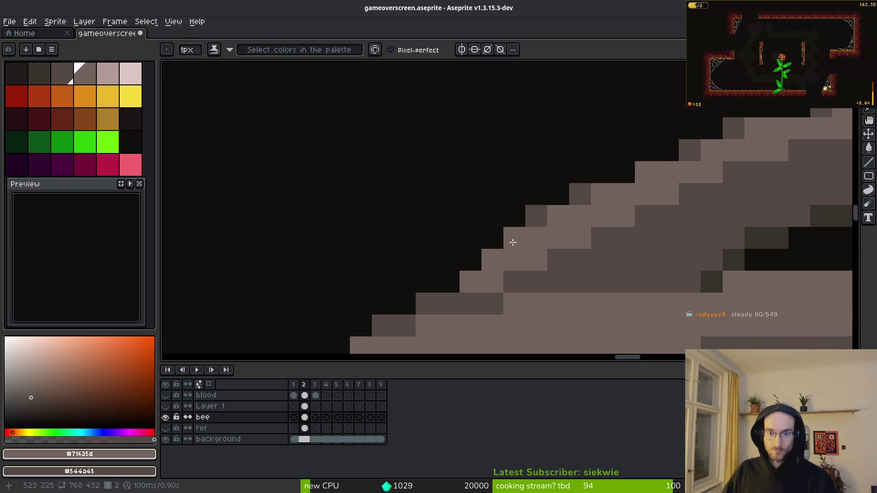
click(558, 260)
scroll(635, 277, down, 3)
scroll(658, 276, up, 2)
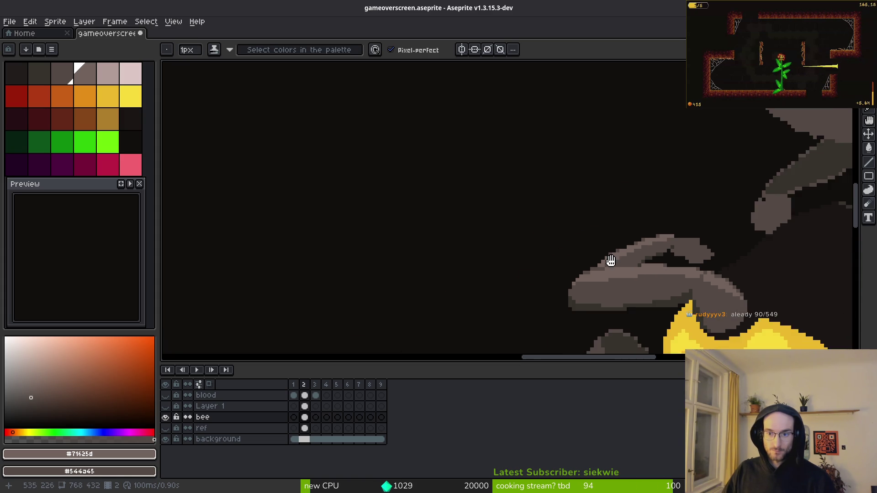
scroll(567, 266, up, 3)
drag(580, 271, 739, 198)
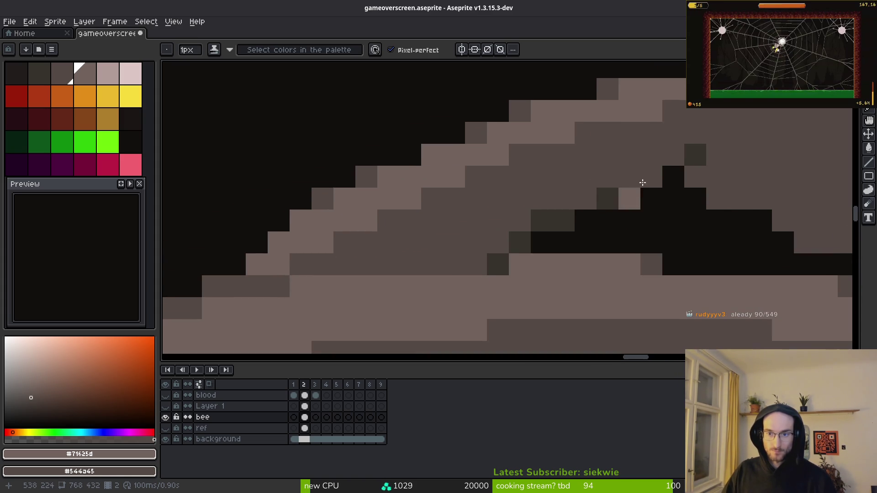
- Place dark #36312c shading pixels and a diagonal dark line along the wing's inner curve
alt+click(699, 150)
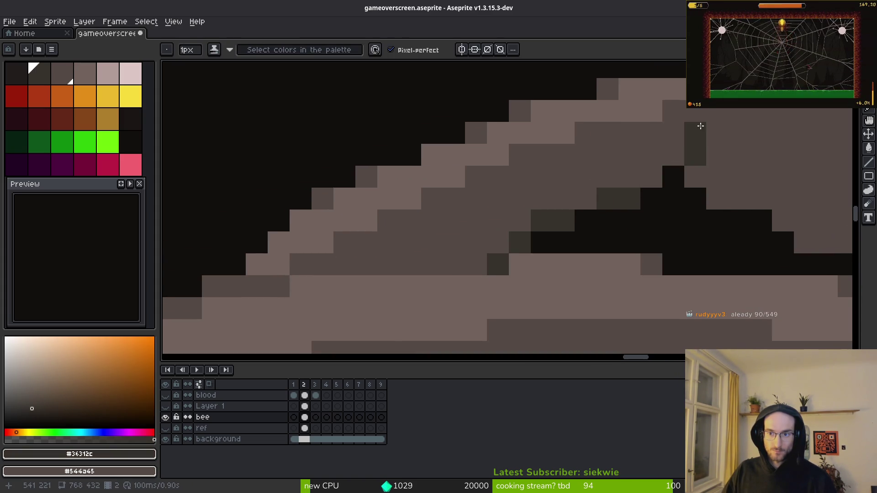
click(580, 199)
click(627, 182)
click(502, 241)
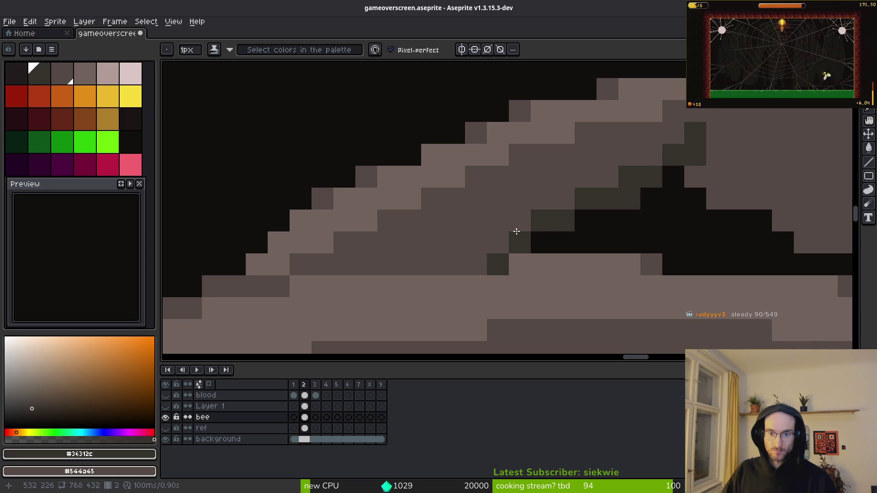
click(515, 224)
click(475, 265)
scroll(625, 238, down, 1)
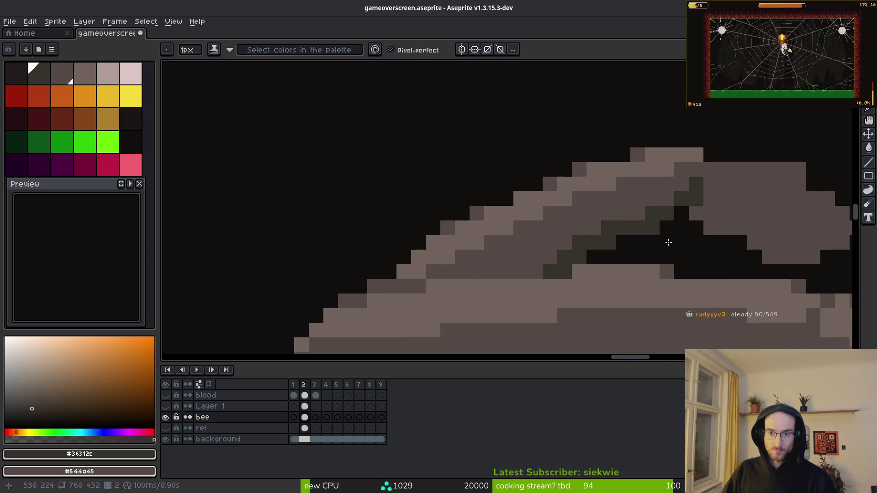
scroll(631, 229, down, 2)
scroll(555, 235, up, 2)
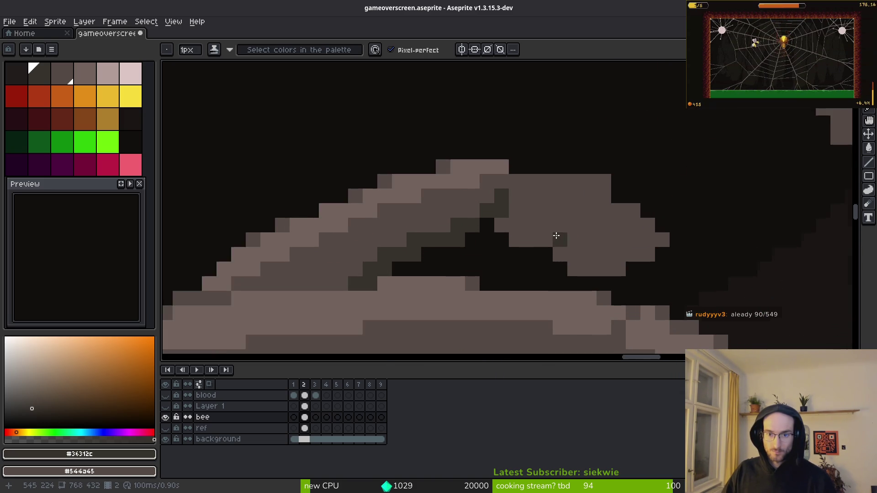
scroll(556, 235, up, 1)
mouse_move(496, 221)
mouse_down()
mouse_move(563, 255)
mouse_move(583, 278)
mouse_move(579, 263)
mouse_move(510, 228)
mouse_move(495, 241)
mouse_move(468, 221)
mouse_move(490, 196)
mouse_up()
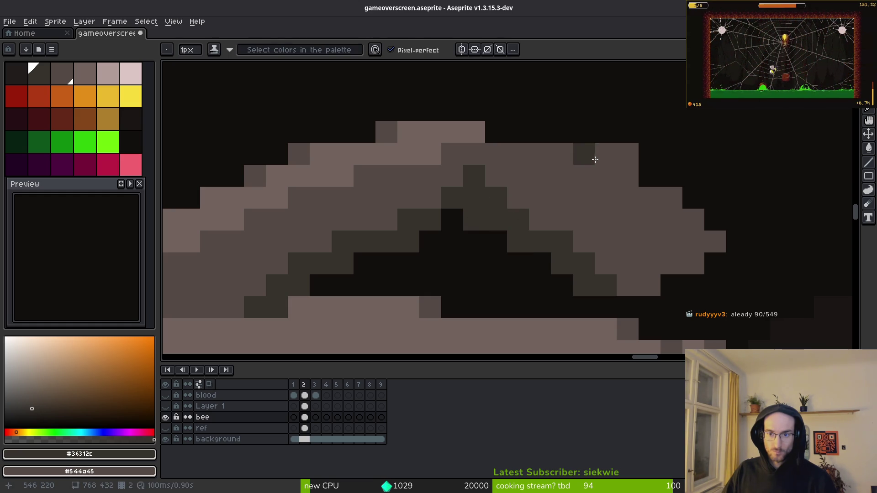
- Highlight the wing's upper-right edge pixels in light grey #71625d
alt+click(440, 142)
mouse_move(591, 163)
mouse_down()
mouse_move(672, 196)
mouse_move(596, 157)
mouse_move(694, 205)
mouse_move(635, 154)
mouse_up()
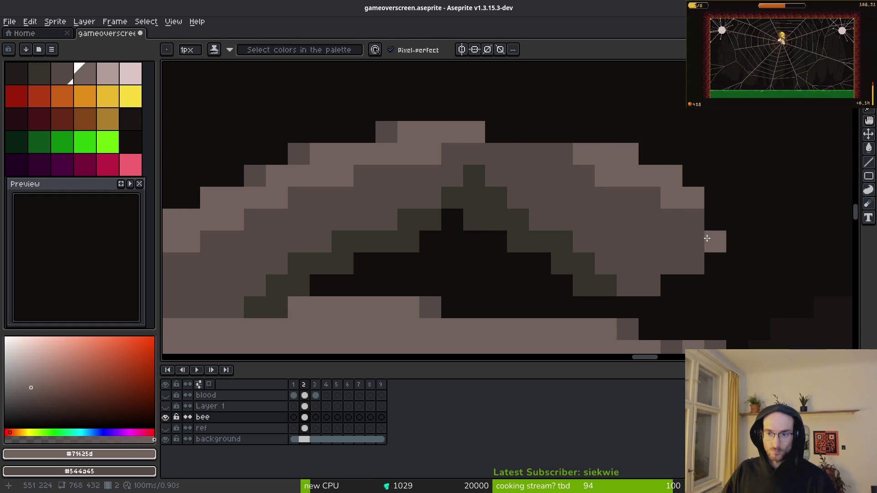
scroll(735, 274, down, 2)
scroll(737, 283, up, 4)
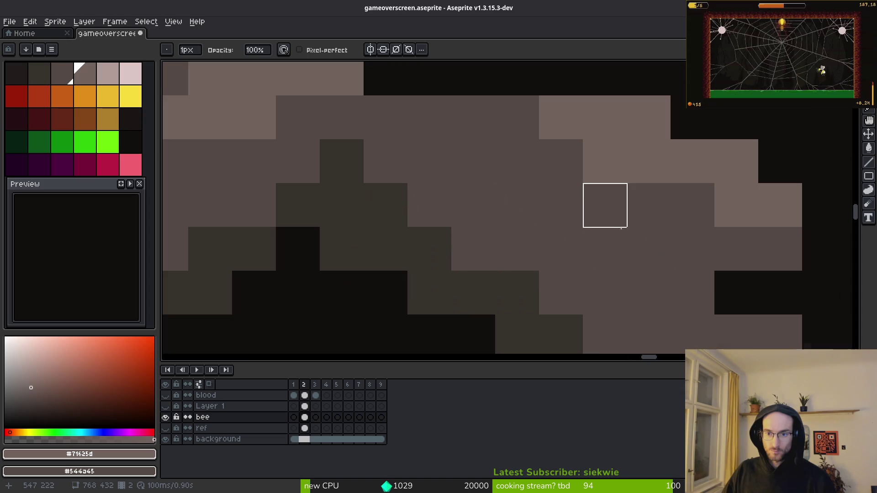
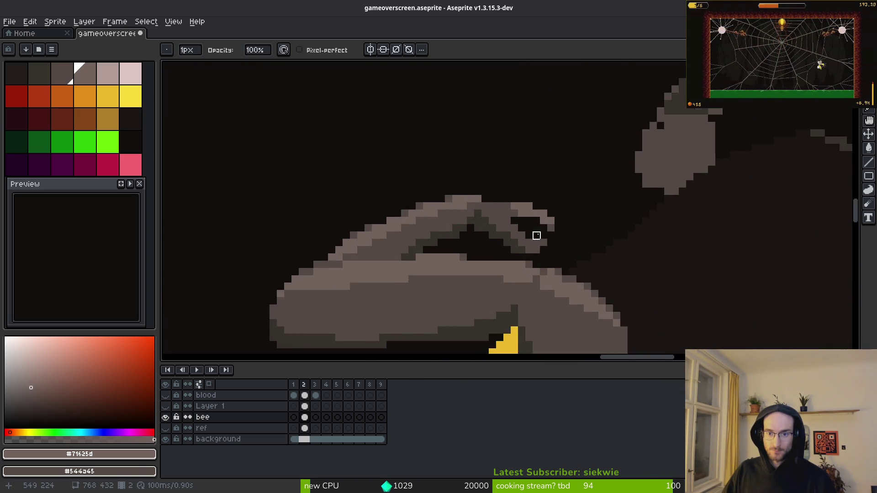
scroll(534, 224, up, 5)
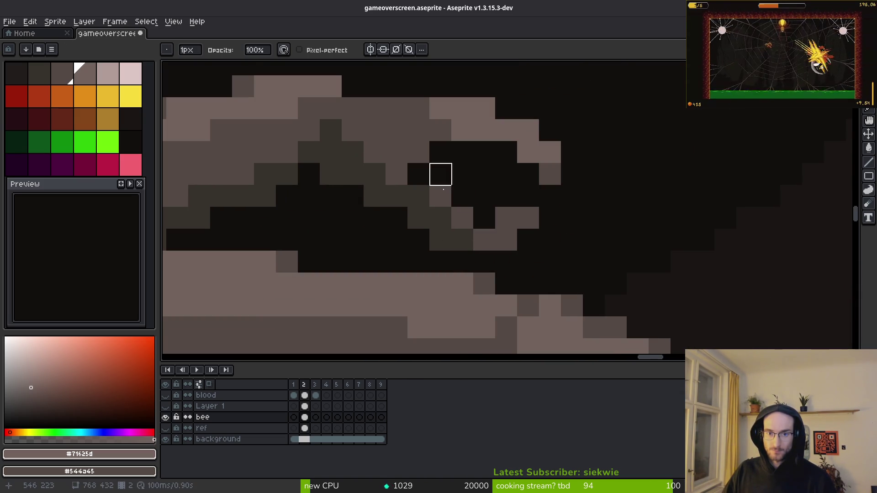
- Use Shading ink to lighten the grey pixels along the bee's curled leg and claw tip
key(b)
click(484, 217)
click(506, 218)
click(521, 213)
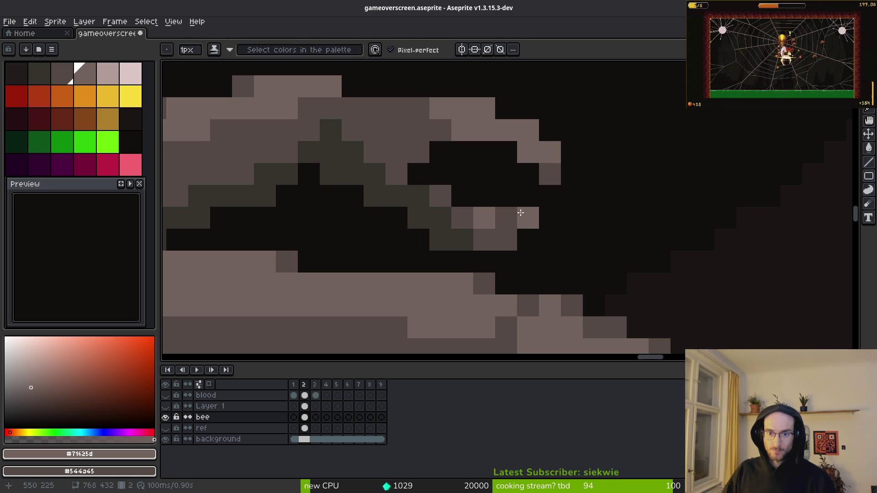
click(441, 197)
- Reshade the leg's inner edge and darken the row of pixels beneath it
click(440, 217)
click(419, 174)
click(419, 152)
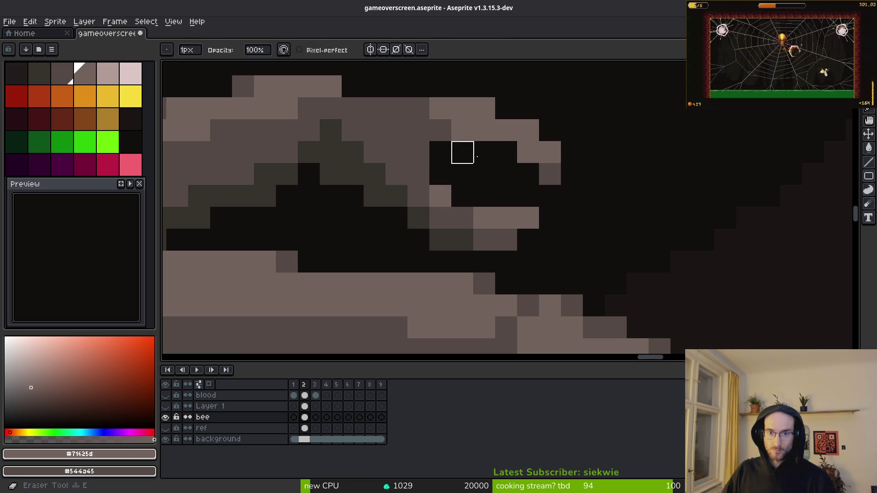
drag(454, 133, 507, 131)
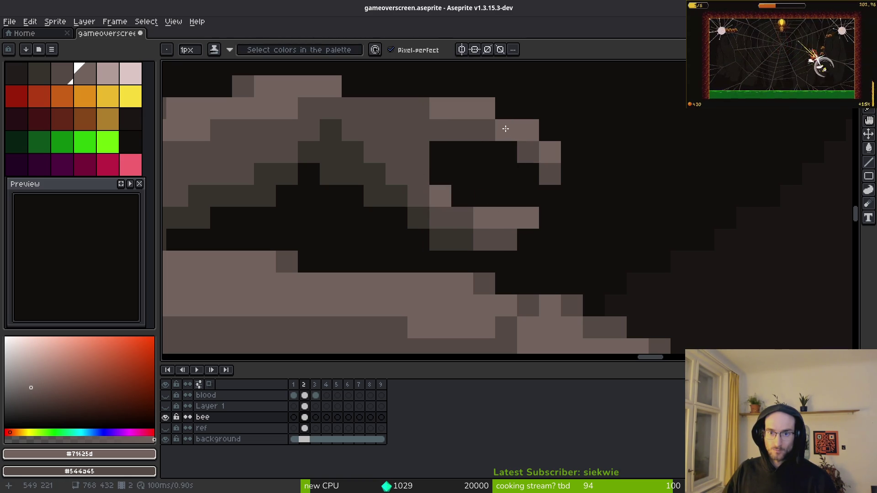
scroll(593, 239, down, 3)
scroll(538, 202, up, 3)
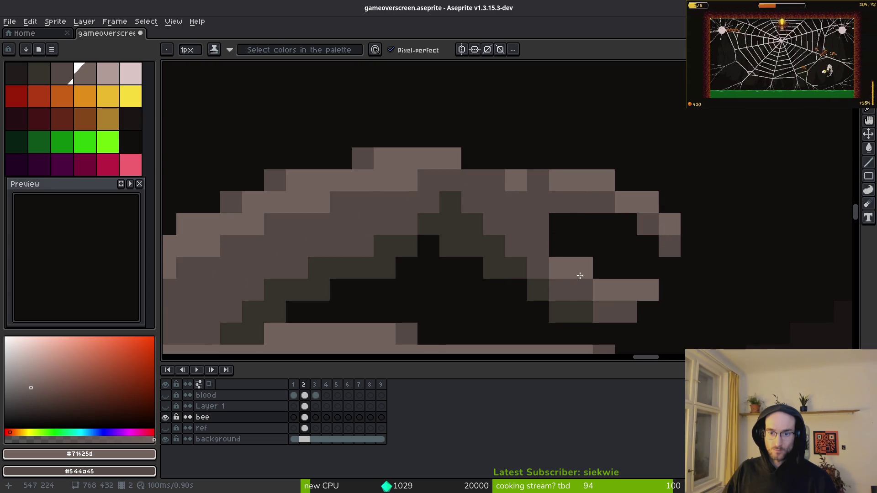
scroll(539, 243, down, 5)
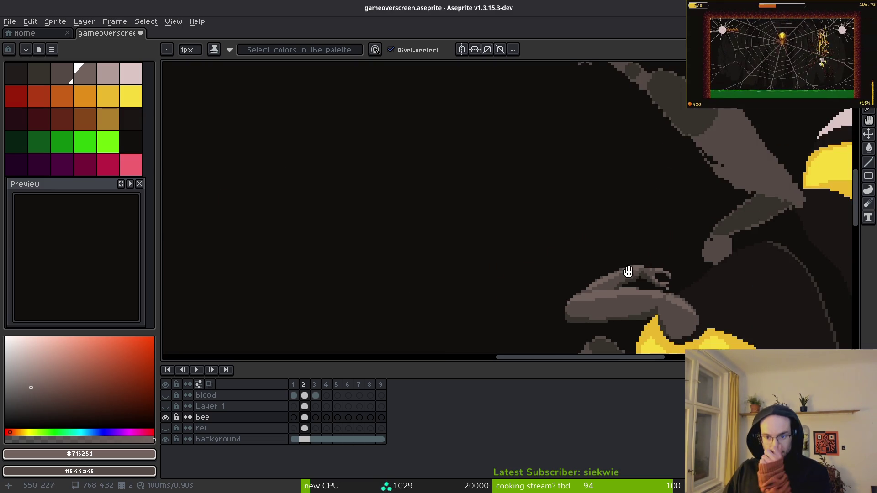
- Center the bee, eyedrop the light yellow #f7db3b, and place one highlight pixel on the body
drag(571, 220, 523, 216)
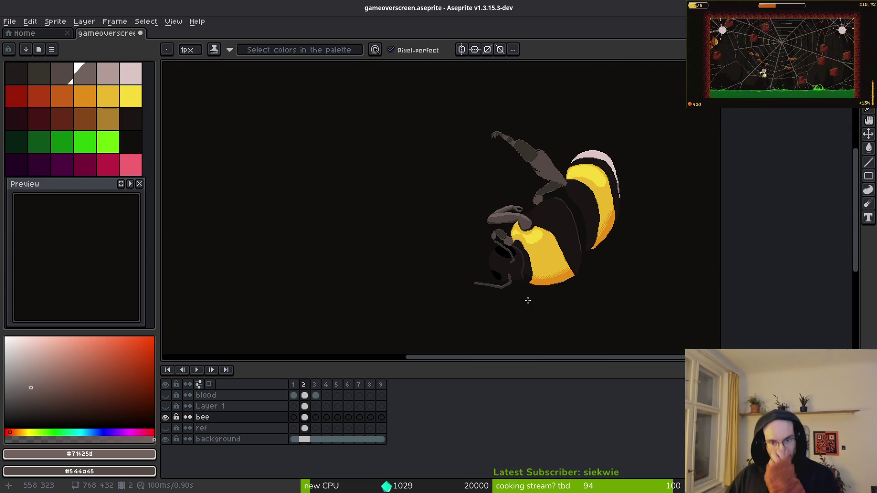
scroll(527, 297, up, 3)
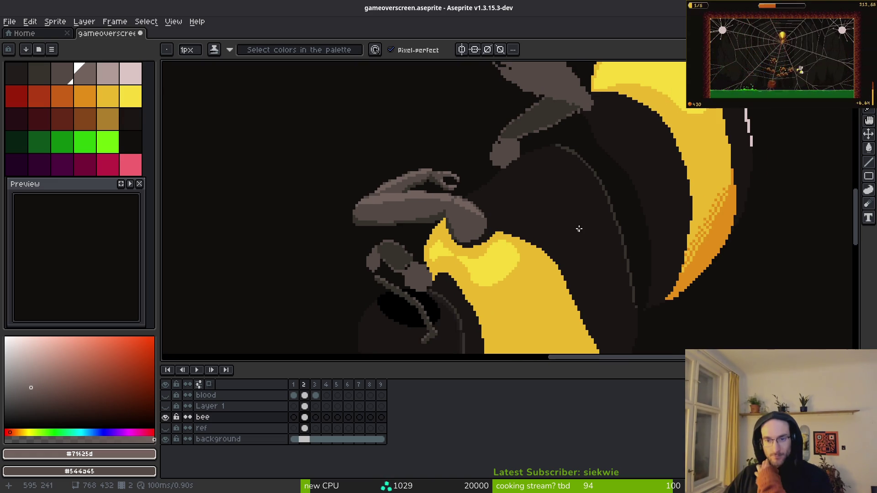
scroll(525, 233, down, 3)
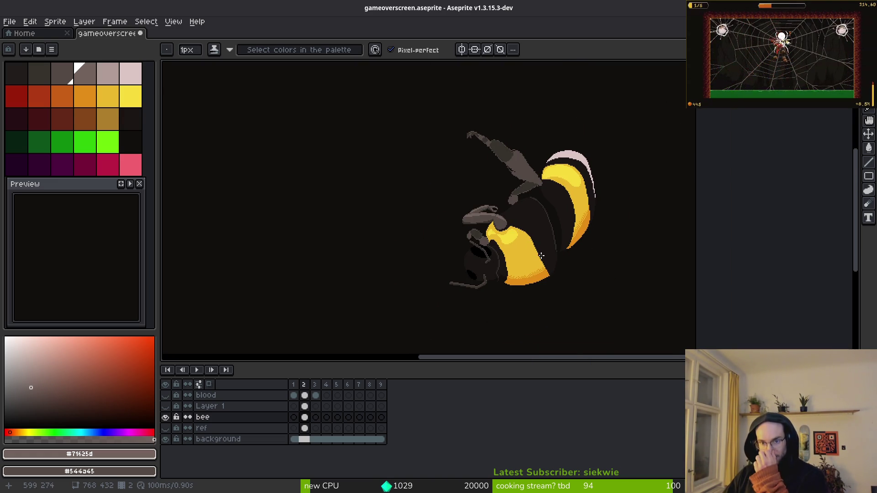
scroll(496, 248, up, 4)
scroll(495, 247, up, 1)
alt+click(471, 215)
scroll(471, 215, up, 2)
click(527, 205)
- Paint #f7db3b pixels along the highlight's edges and sample #cab32c as the second colour
drag(531, 204, 510, 220)
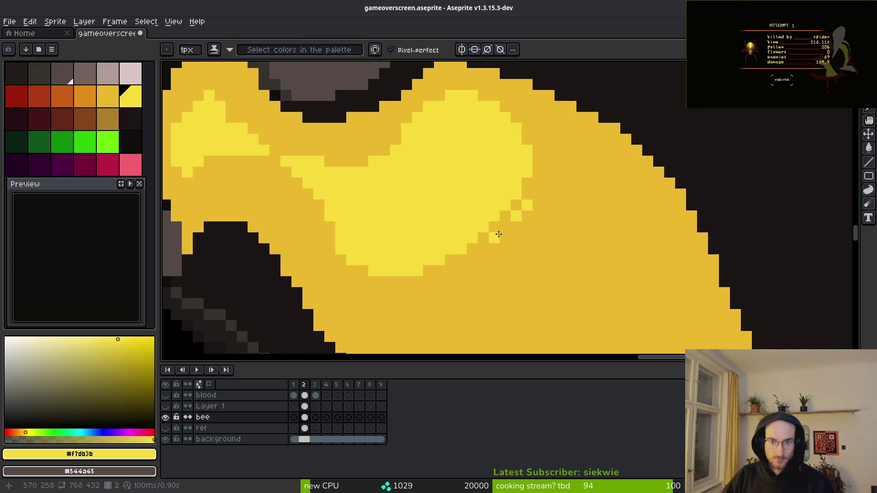
drag(466, 265, 450, 269)
drag(364, 282, 352, 282)
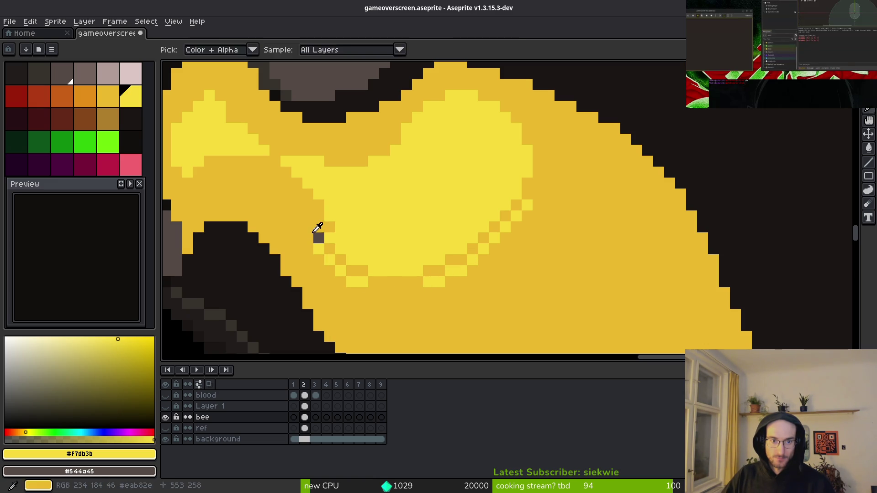
alt+right_click(319, 234)
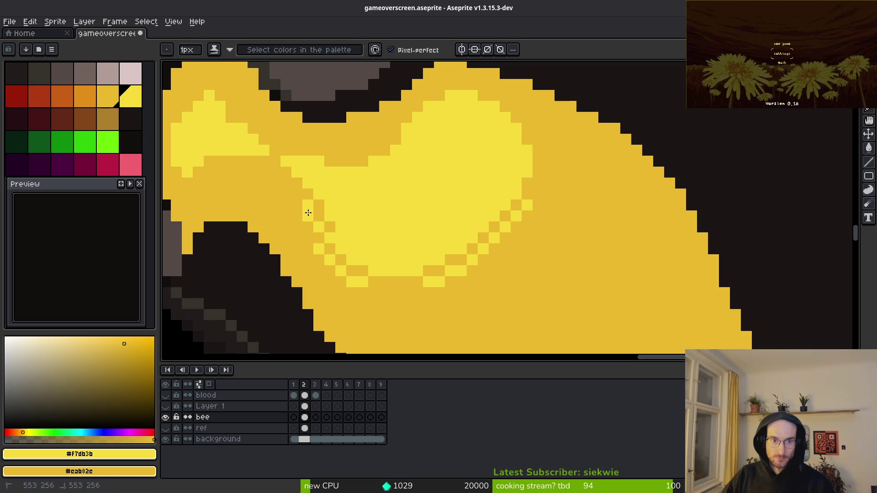
- Dot light-yellow dither pixels below and beside the highlight, redoing one misplaced pixel
drag(297, 194, 285, 183)
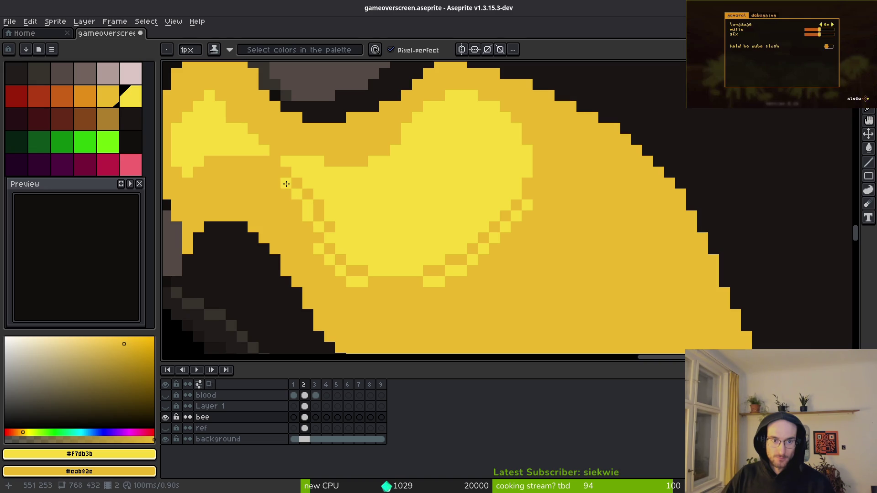
click(397, 293)
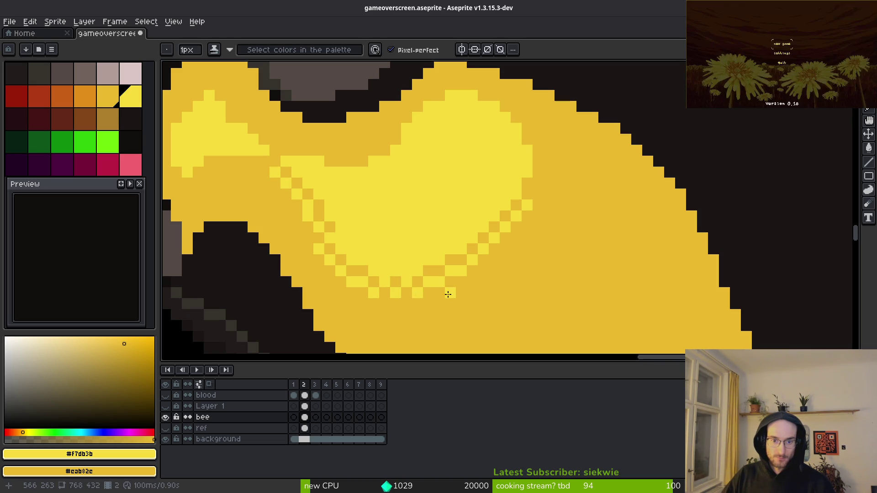
click(405, 304)
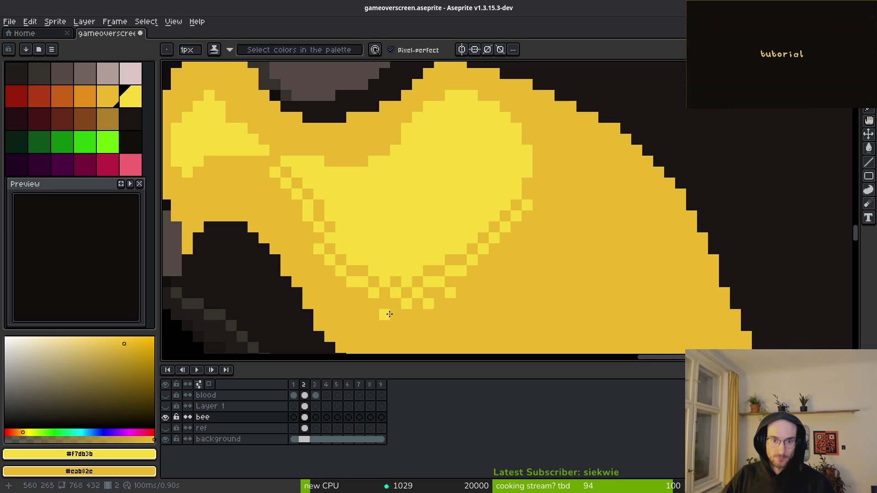
click(358, 302)
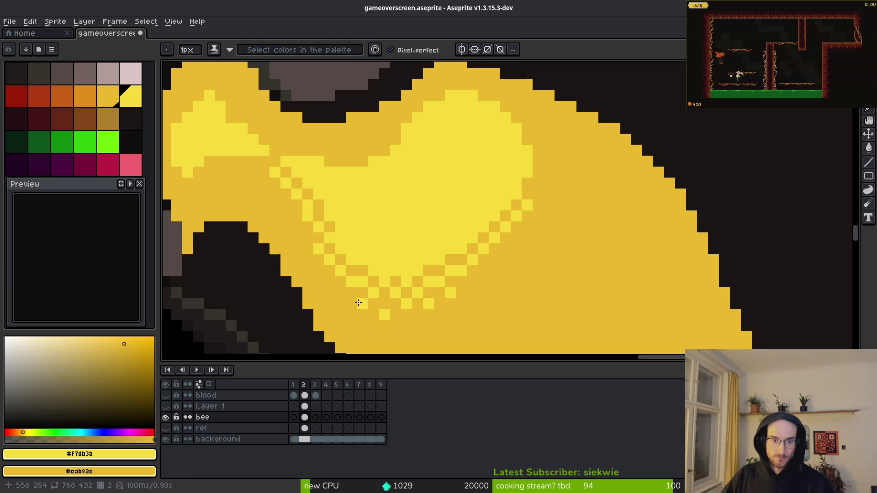
click(323, 279)
key(ctrl+z)
click(317, 266)
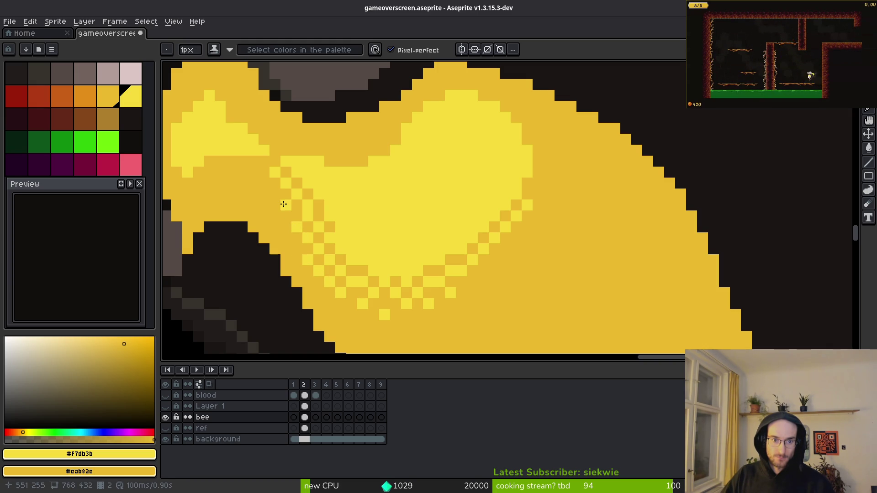
click(264, 183)
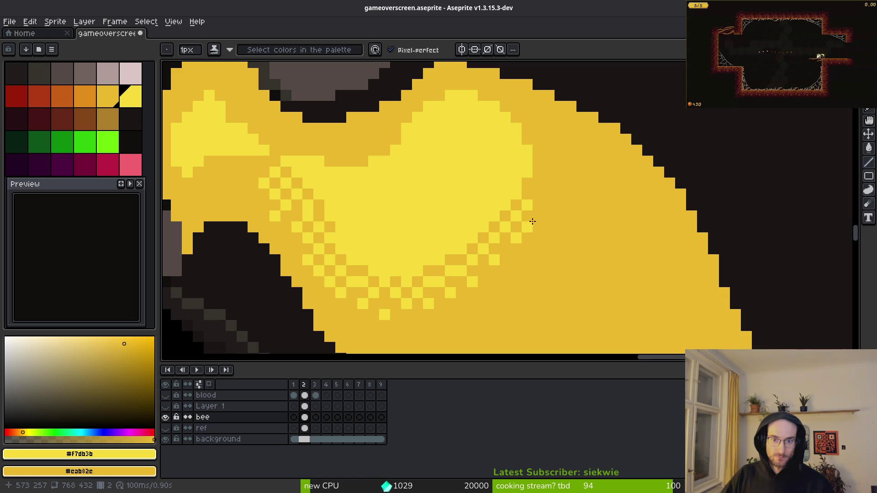
click(538, 182)
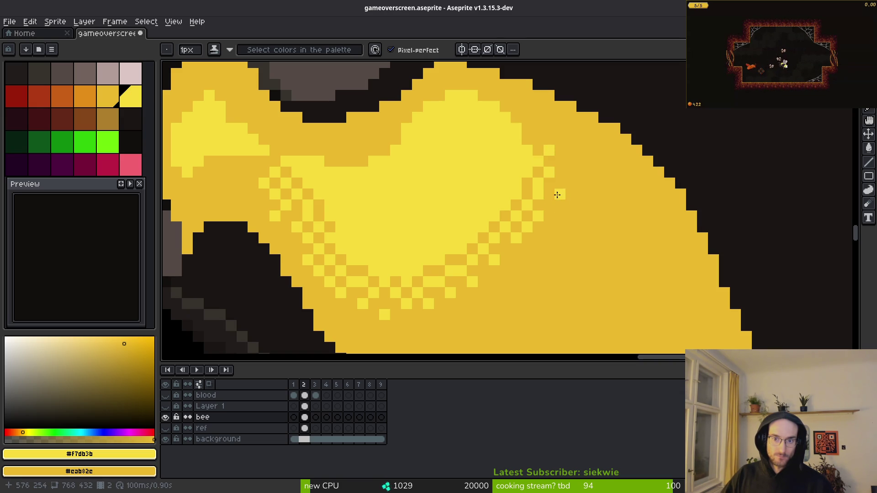
scroll(606, 223, down, 5)
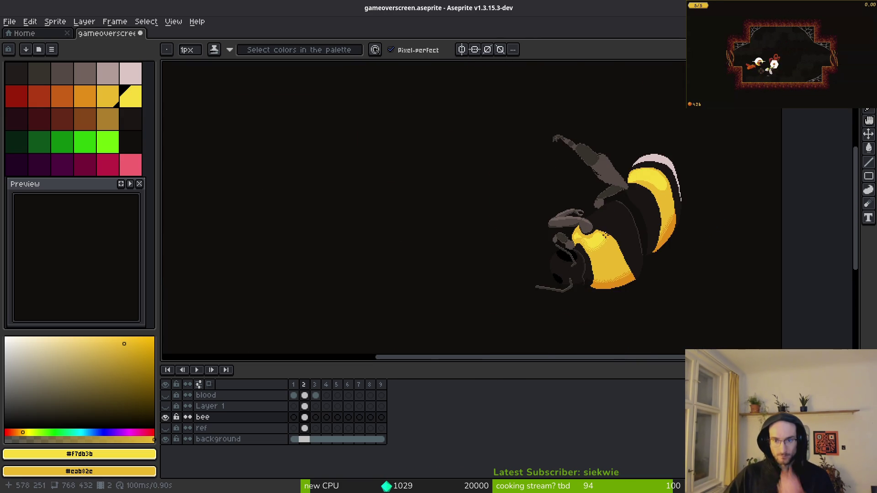
- Checker bright and darker yellow pixels along the highlight's right side and top edge
scroll(603, 237, up, 3)
scroll(594, 242, up, 5)
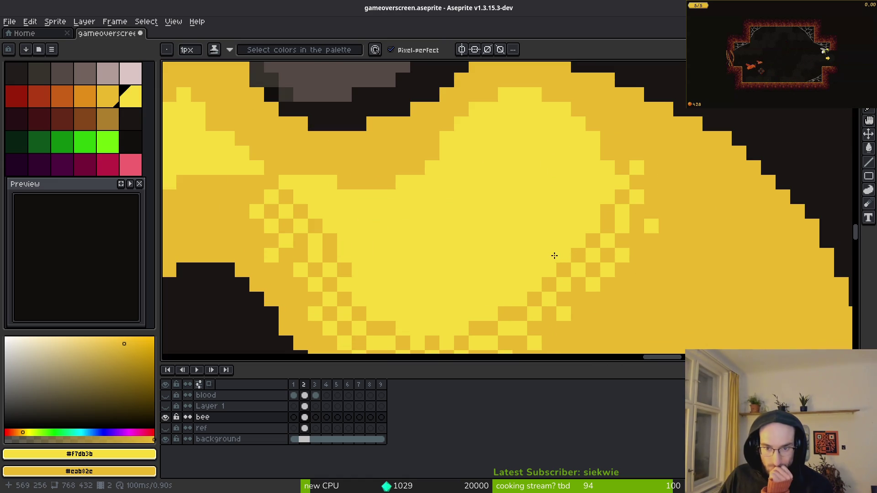
drag(557, 255, 545, 214)
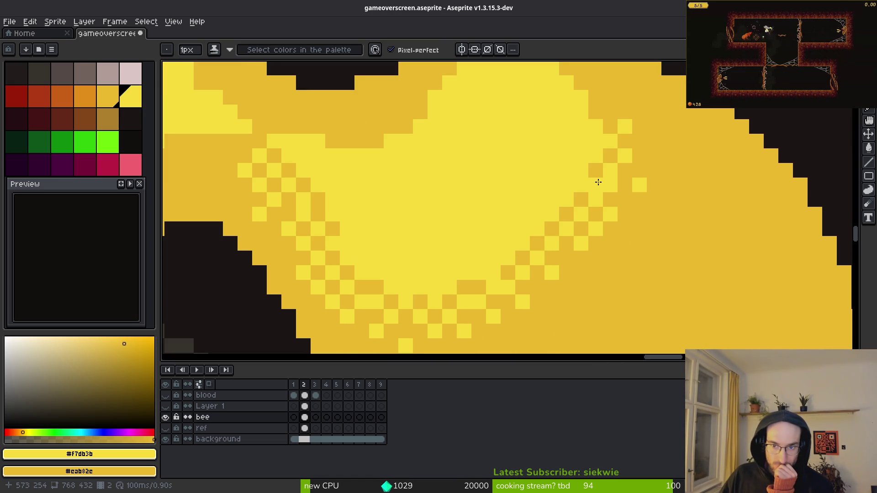
scroll(594, 182, up, 2)
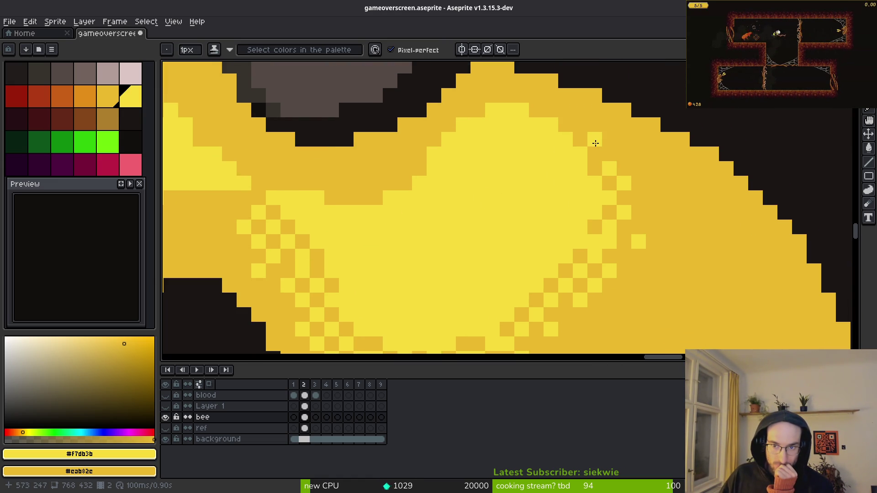
right_click(609, 151)
click(612, 128)
click(579, 124)
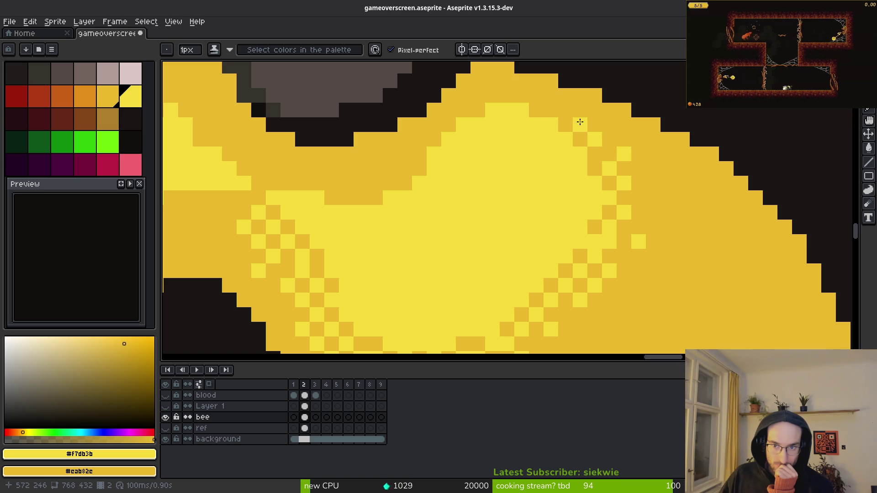
mouse_move(574, 107)
mouse_down()
mouse_move(542, 92)
mouse_move(535, 106)
mouse_move(519, 79)
mouse_move(507, 91)
mouse_move(489, 88)
mouse_move(491, 78)
mouse_up()
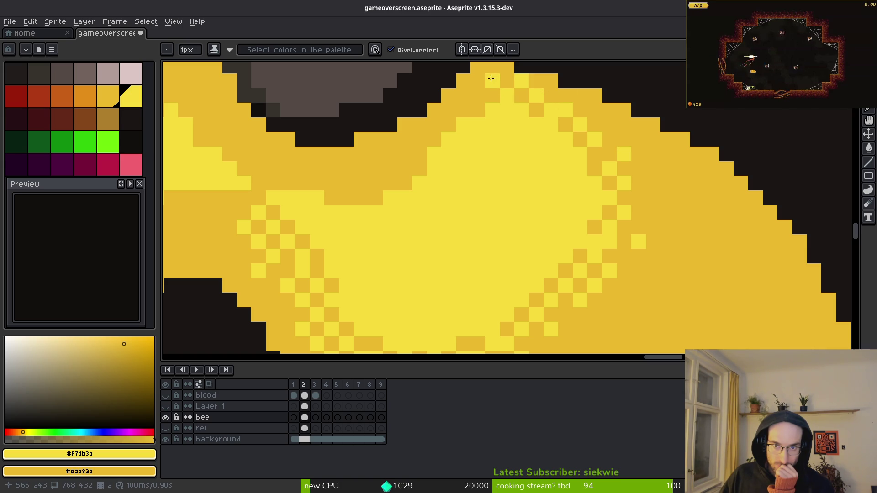
right_click(458, 118)
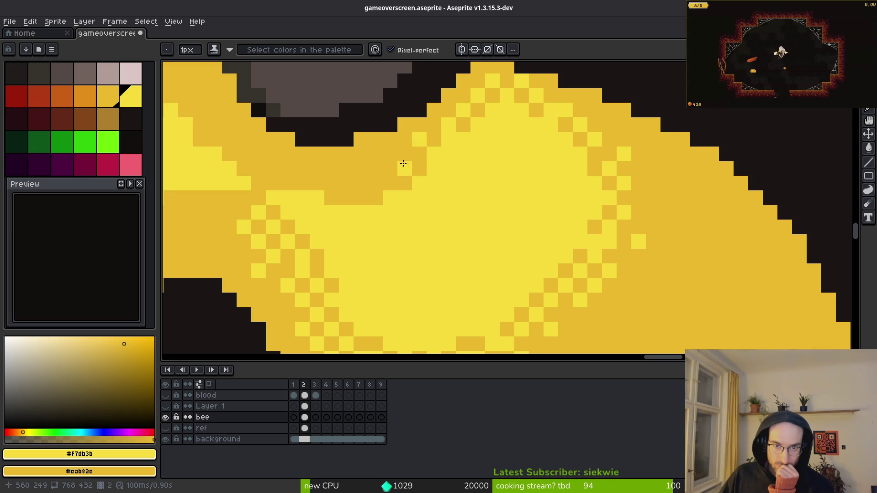
- Continue the bright/darker yellow checker dither at the highlight's upper-left edge
click(376, 183)
right_click(386, 176)
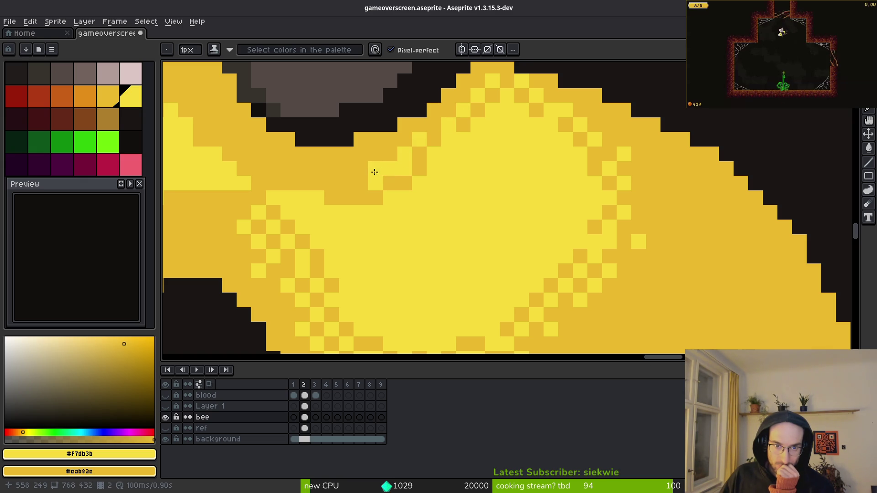
click(359, 182)
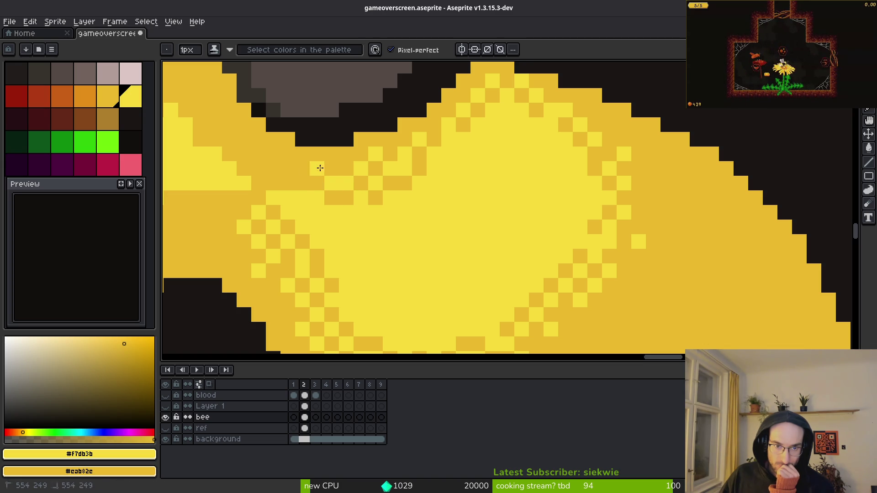
click(288, 168)
right_click(288, 183)
click(274, 183)
right_click(262, 181)
click(271, 178)
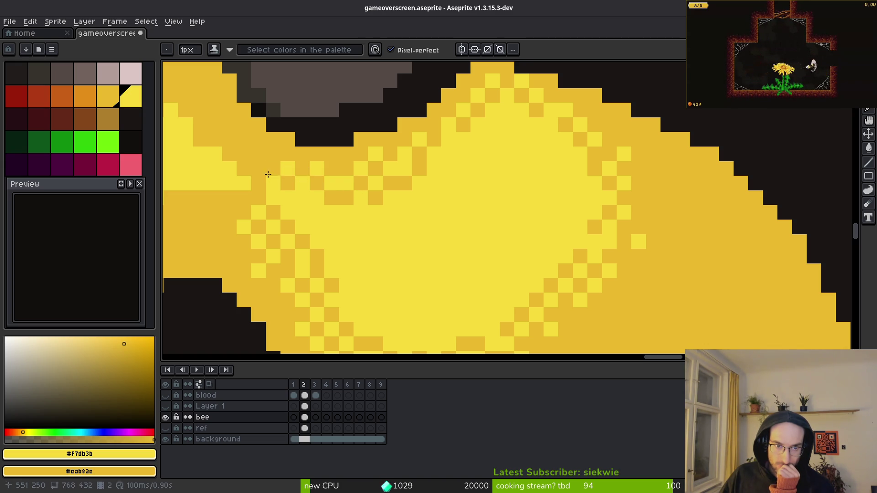
scroll(279, 163, down, 5)
- Alternate bright and darker yellow pixels along the band's upper-left diagonal edge
scroll(450, 217, up, 7)
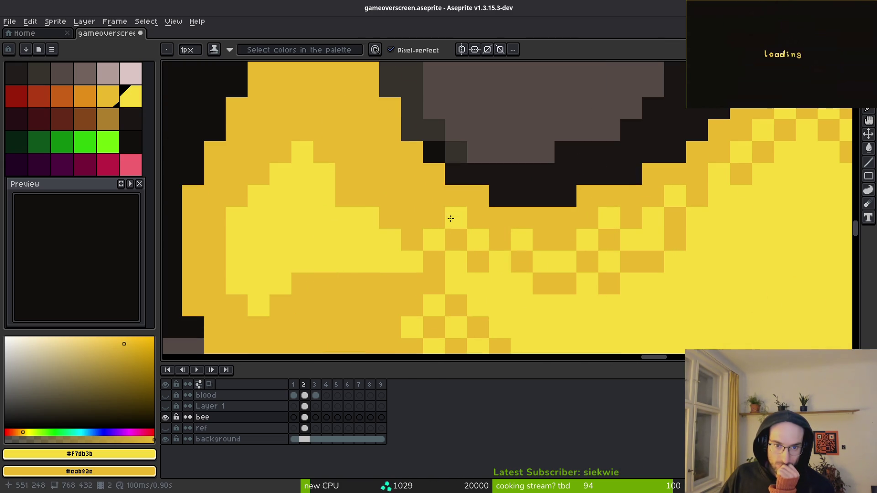
right_click(365, 192)
click(361, 180)
click(346, 174)
right_click(346, 174)
click(346, 152)
click(301, 129)
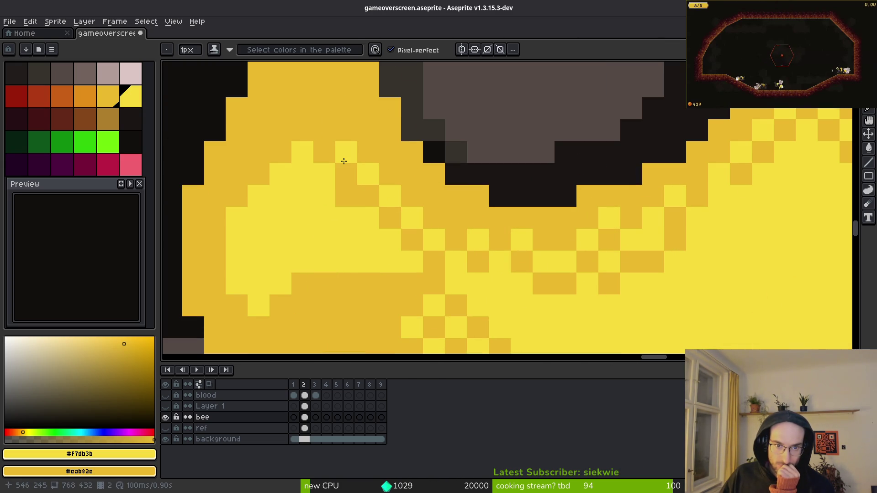
right_click(301, 129)
click(323, 131)
click(274, 127)
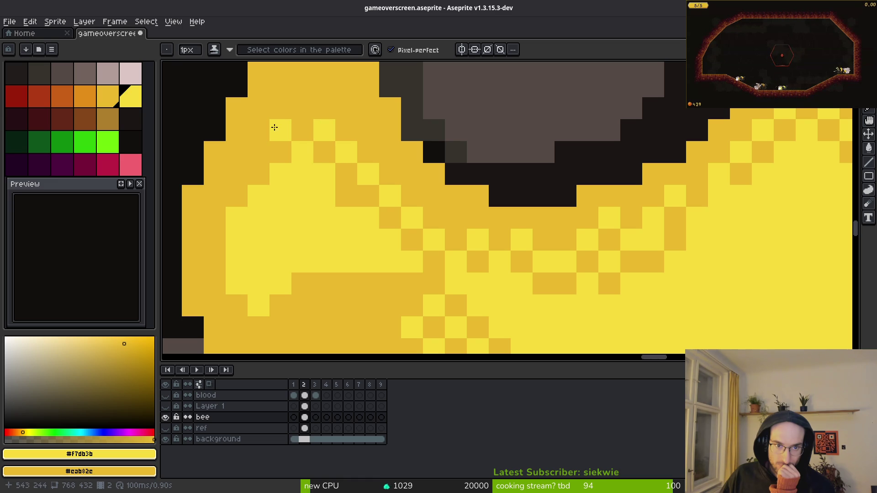
right_click(254, 138)
click(301, 109)
click(237, 152)
right_click(237, 152)
click(252, 157)
- Add bright yellow pixels down the band's left edge, with one darker pixel between
click(219, 196)
click(219, 240)
click(219, 284)
right_click(219, 284)
click(219, 305)
click(219, 327)
- Checker bright and darker yellow back up the lower-left edge into the lower dither
right_click(214, 327)
click(236, 345)
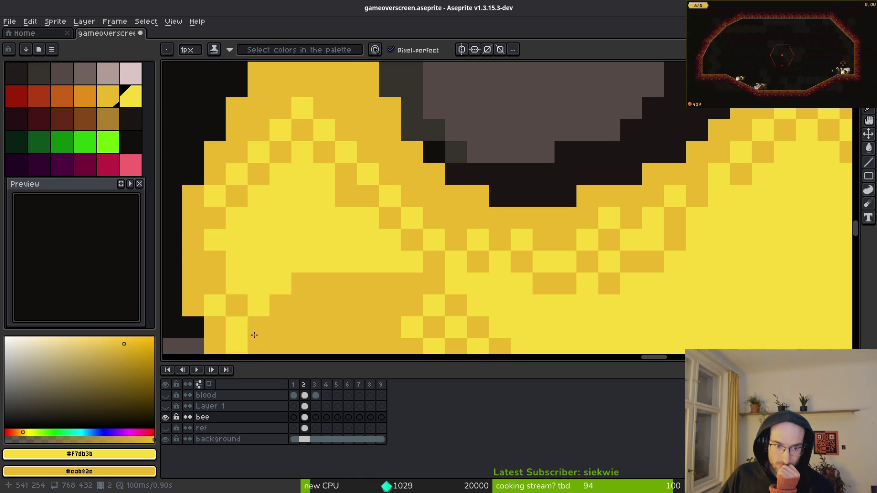
click(303, 327)
right_click(302, 328)
click(302, 306)
click(324, 283)
right_click(324, 283)
click(346, 283)
click(381, 289)
right_click(368, 284)
click(365, 306)
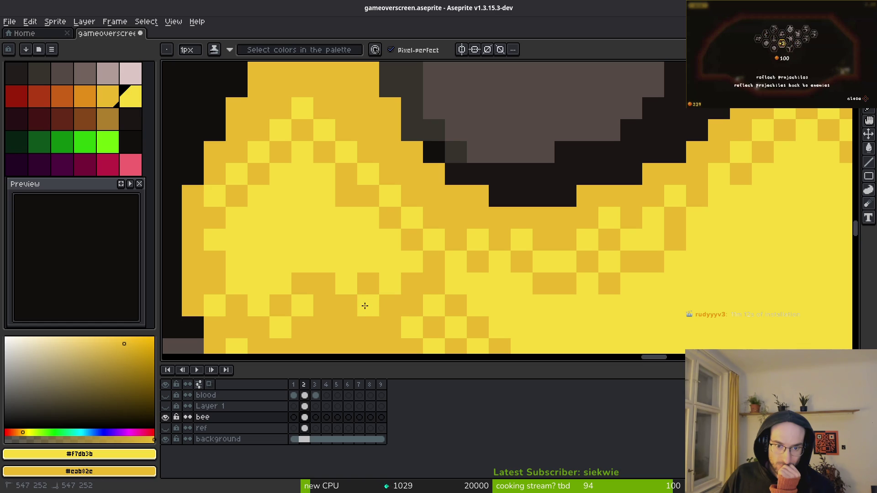
scroll(365, 306, down, 5)
scroll(485, 297, up, 2)
scroll(485, 297, down, 3)
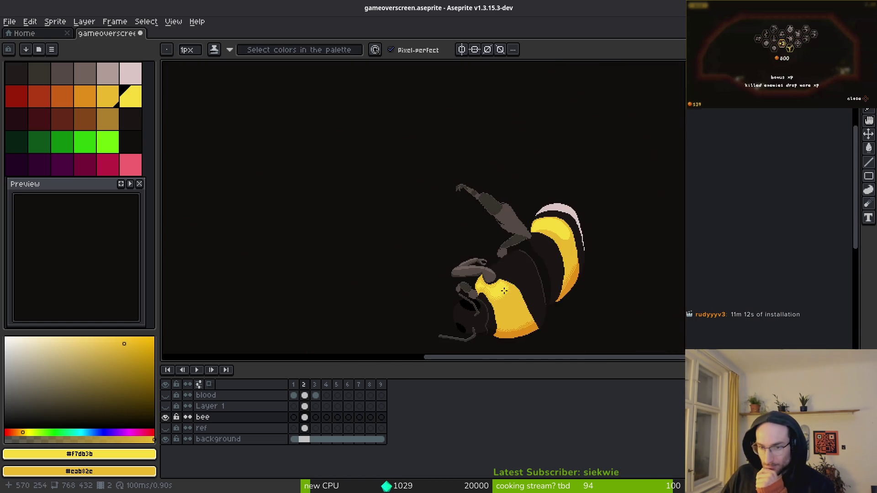
- Try a rectangular selection on the yellow body, then clear it and switch to the freehand lasso
scroll(510, 267, down, 2)
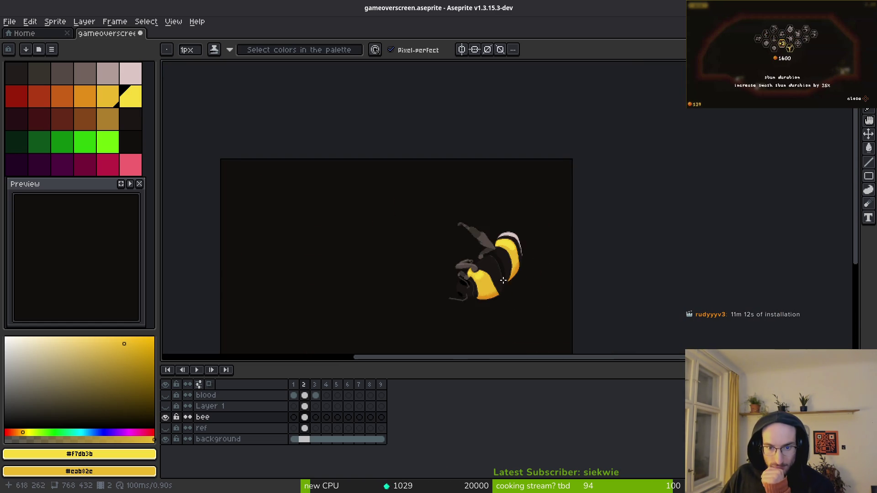
scroll(556, 269, up, 2)
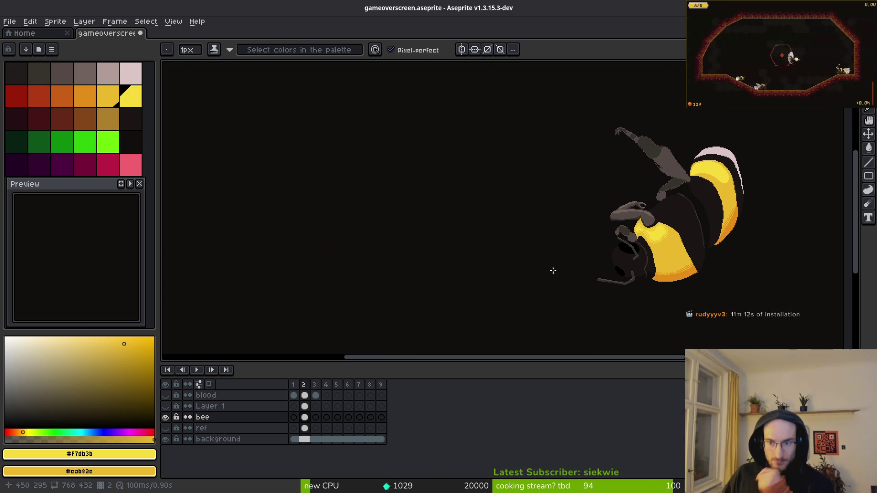
scroll(648, 231, up, 5)
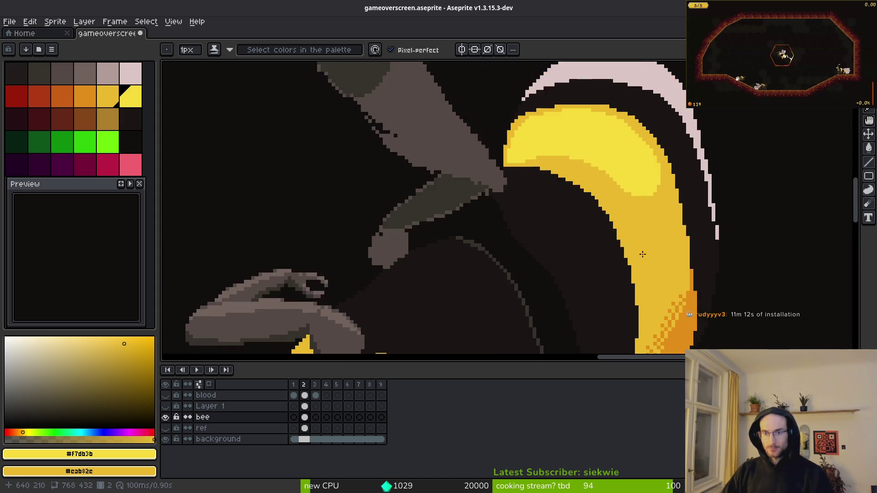
scroll(449, 232, up, 2)
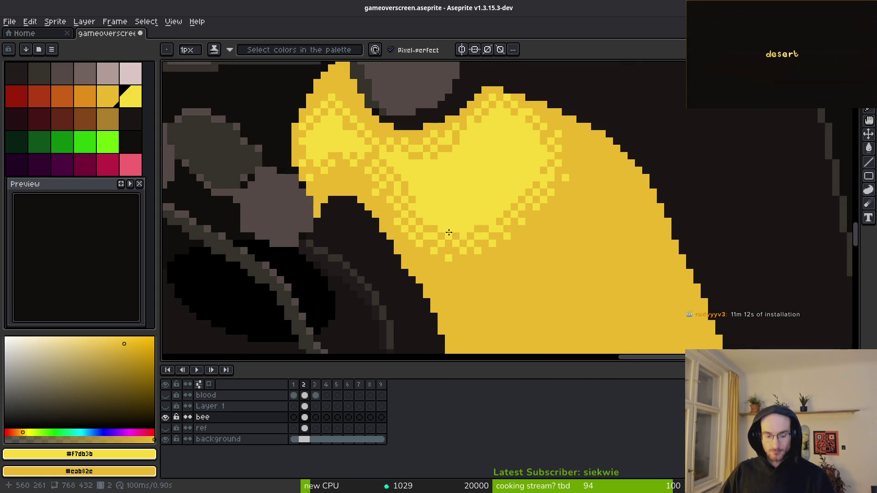
key(m)
mouse_move(386, 181)
mouse_down()
mouse_move(473, 254)
mouse_move(394, 215)
mouse_move(475, 222)
mouse_up()
key(ctrl+d)
key(q)
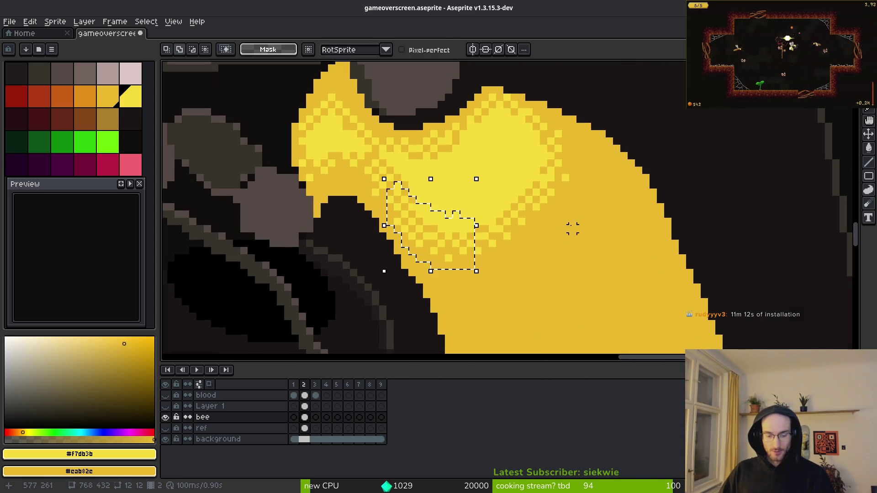
scroll(541, 239, down, 3)
key(ctrl+d)
- Lasso-select the checkered yellow shading after discarding a first freehand outline
scroll(554, 196, up, 1)
scroll(528, 272, up, 1)
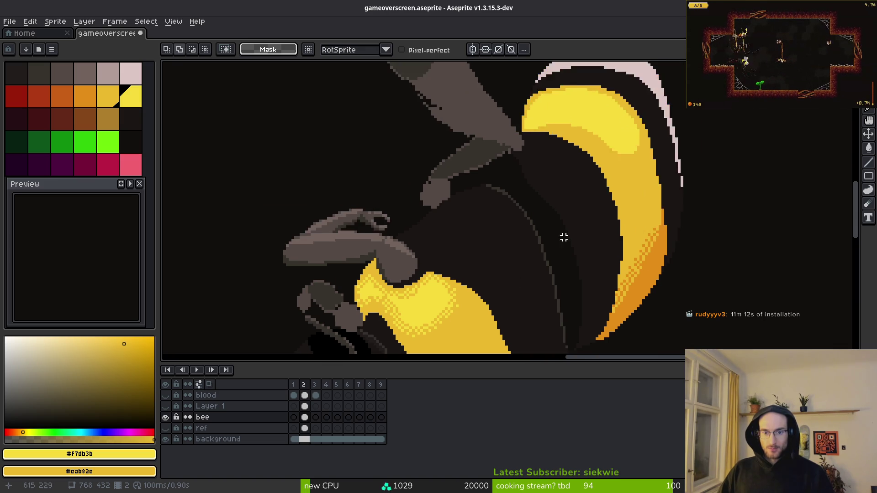
scroll(528, 273, up, 3)
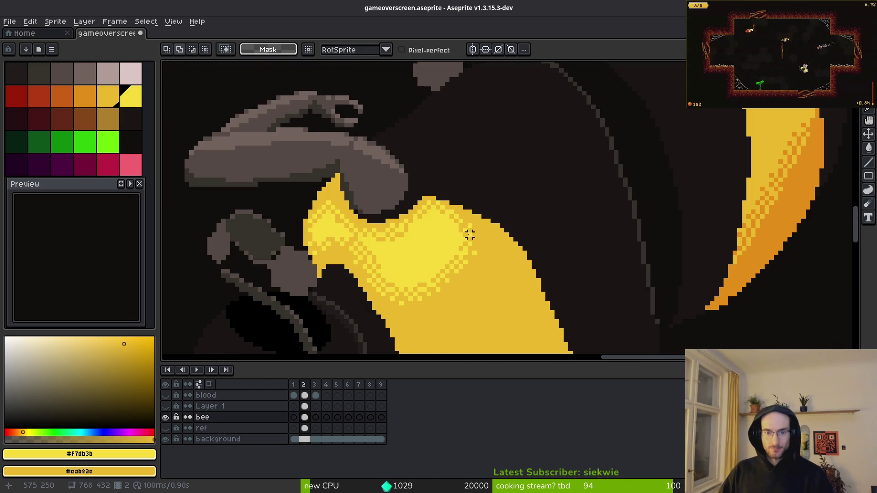
drag(416, 270, 368, 269)
drag(468, 275, 454, 280)
key(f)
key(ctrl+d)
scroll(522, 239, up, 2)
mouse_move(514, 194)
mouse_down()
mouse_move(420, 248)
mouse_move(529, 263)
mouse_up()
drag(519, 190, 520, 192)
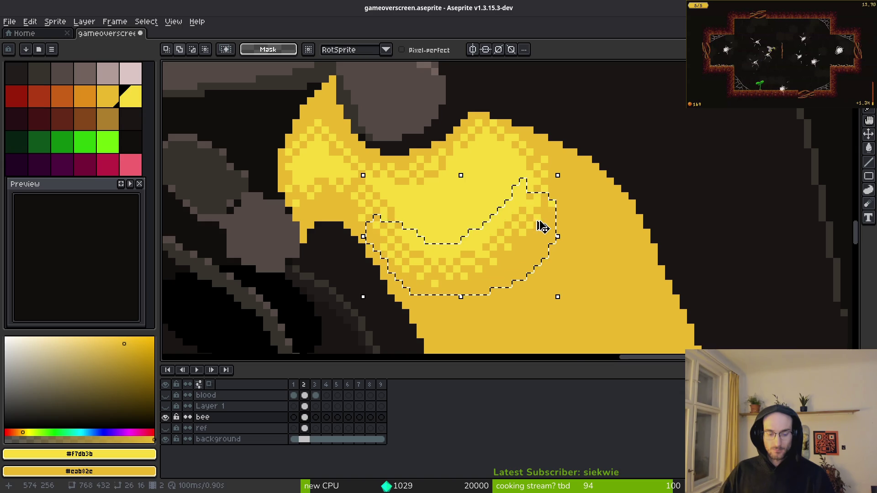
scroll(632, 180, down, 3)
scroll(525, 248, up, 3)
- Paste a copy of the checkered patch and drop it further right
key(ctrl+v)
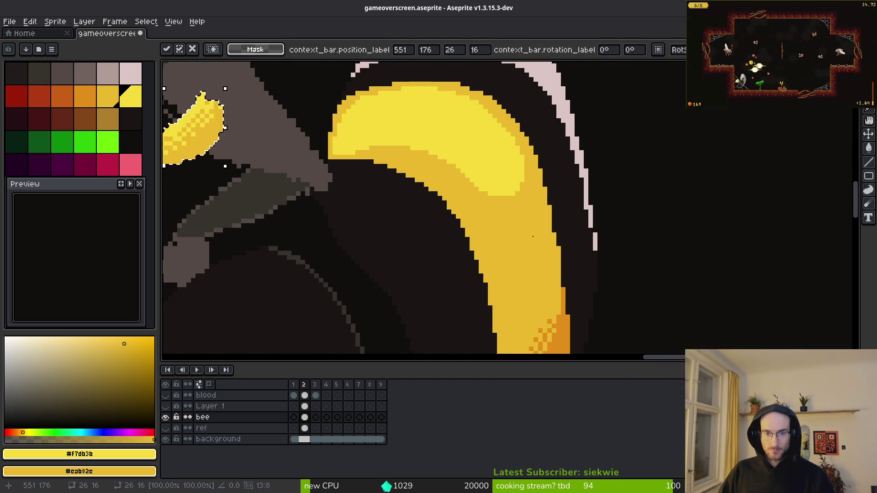
mouse_move(180, 139)
mouse_down()
mouse_move(479, 176)
mouse_move(532, 201)
mouse_move(628, 204)
mouse_up()
drag(736, 208, 772, 183)
key(Return)
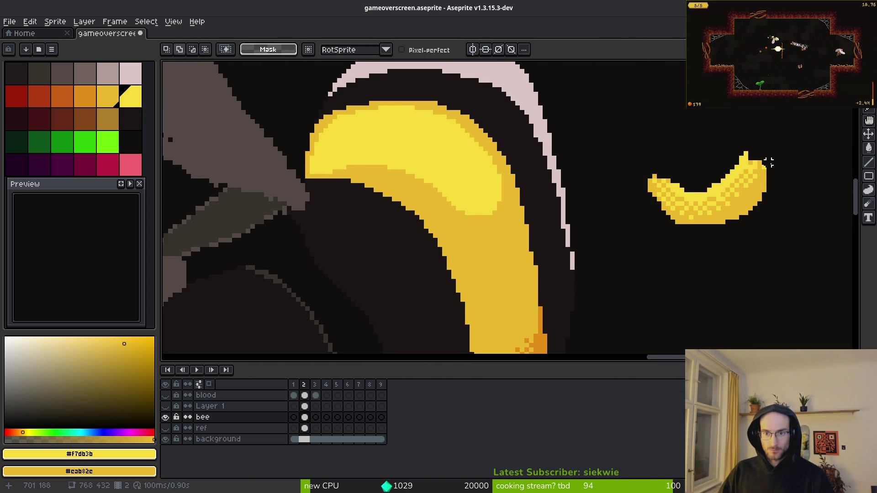
- Split off parts of the pasted patch and move a chunk onto the yellow stripe
mouse_move(714, 148)
mouse_down()
mouse_move(753, 237)
mouse_move(730, 132)
mouse_up()
drag(731, 192, 742, 142)
drag(689, 180, 720, 215)
mouse_move(682, 206)
mouse_down()
mouse_move(571, 190)
mouse_move(456, 211)
mouse_move(508, 269)
mouse_up()
key(Return)
- Reselect part of the checkered pixels, copy and paste it, and fix it in place
scroll(479, 221, up, 3)
drag(475, 236, 529, 254)
key(ctrl+z)
key(ctrl+z)
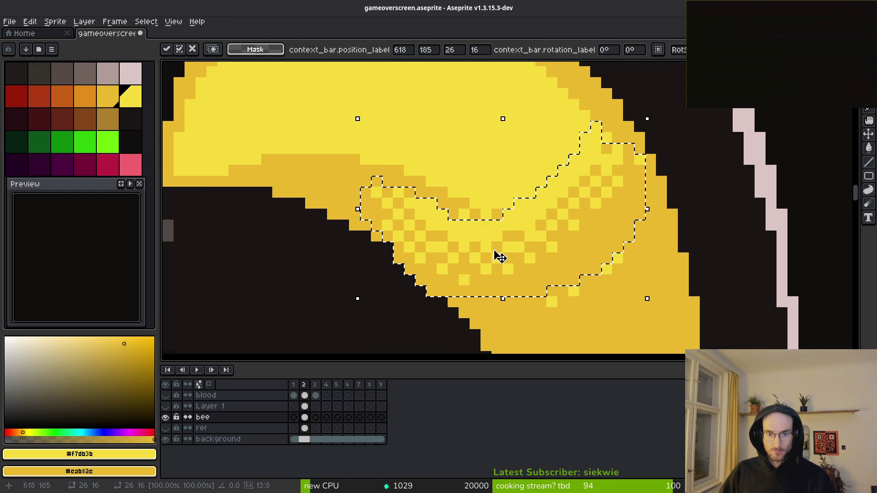
key(ctrl+z)
mouse_move(521, 259)
mouse_down()
mouse_move(471, 223)
mouse_move(538, 270)
mouse_move(426, 221)
mouse_move(446, 214)
mouse_up()
key(ctrl+c)
key(ctrl+v)
key(Return)
key(b)
scroll(434, 205, up, 2)
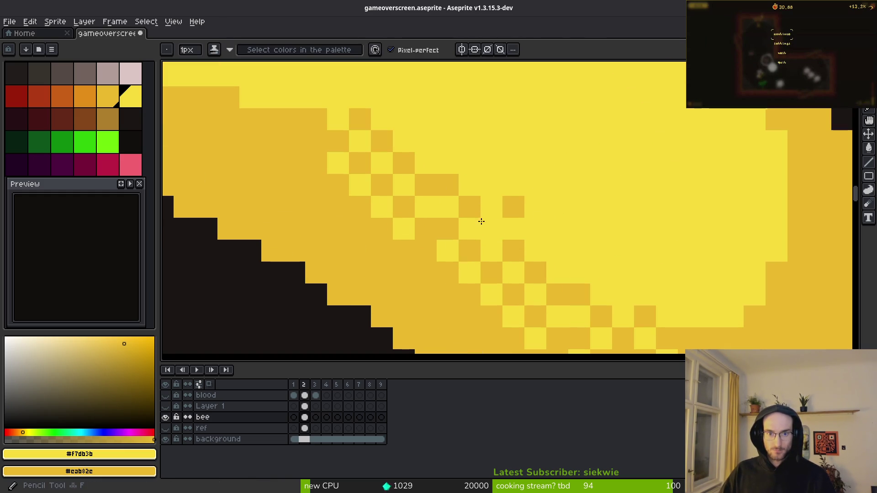
- Paint light-yellow pixels along the stripe's sloped edge, reverting one to darker yellow
drag(365, 120, 634, 185)
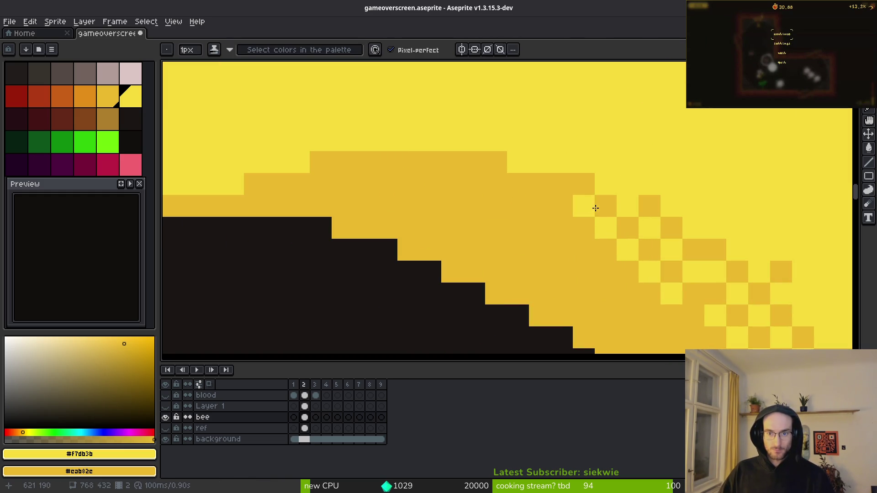
click(532, 202)
click(513, 187)
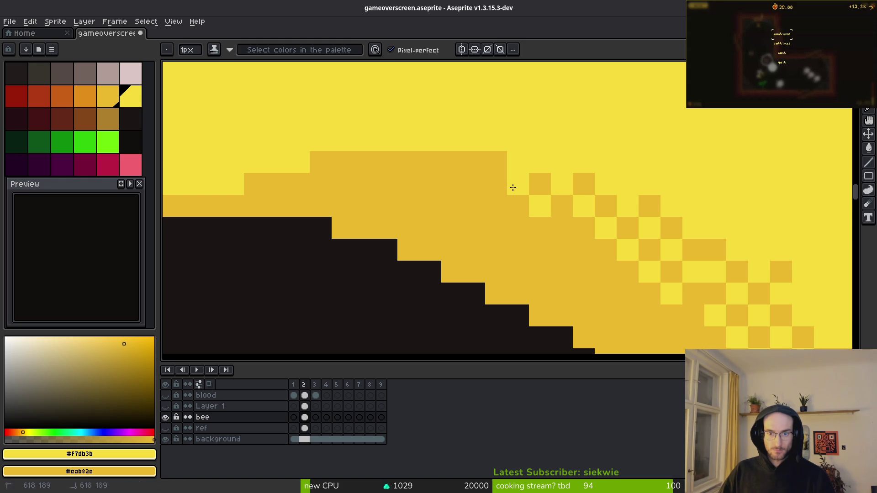
click(486, 168)
right_click(486, 168)
click(474, 163)
click(490, 189)
- Extend the light-yellow checker dither leftward along the highlight's lower-left diagonal edge
click(452, 181)
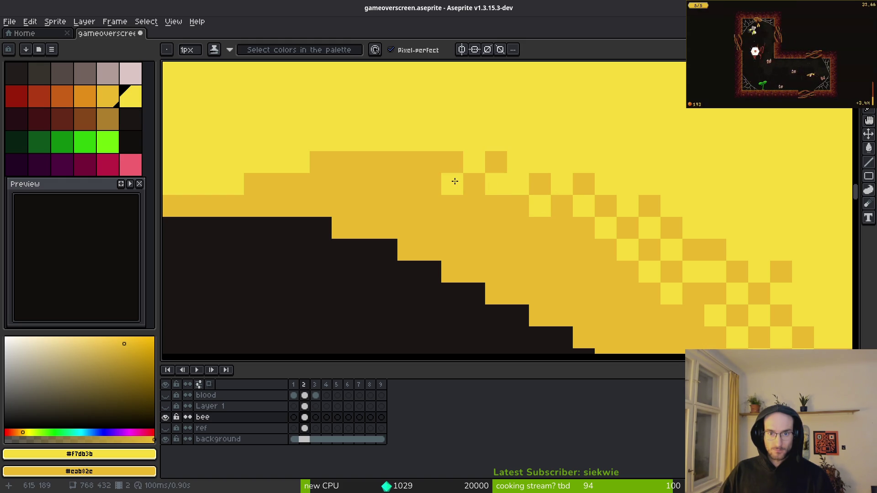
click(432, 167)
click(408, 182)
click(386, 165)
click(355, 186)
click(343, 163)
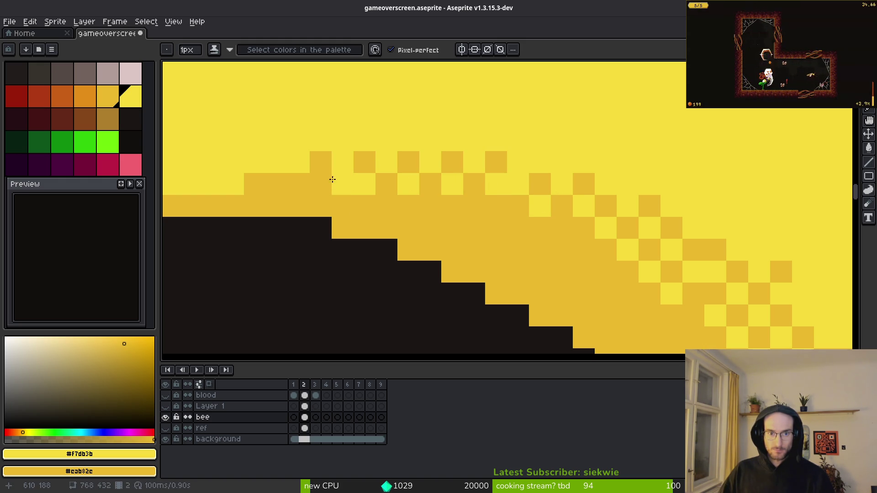
click(321, 206)
click(320, 185)
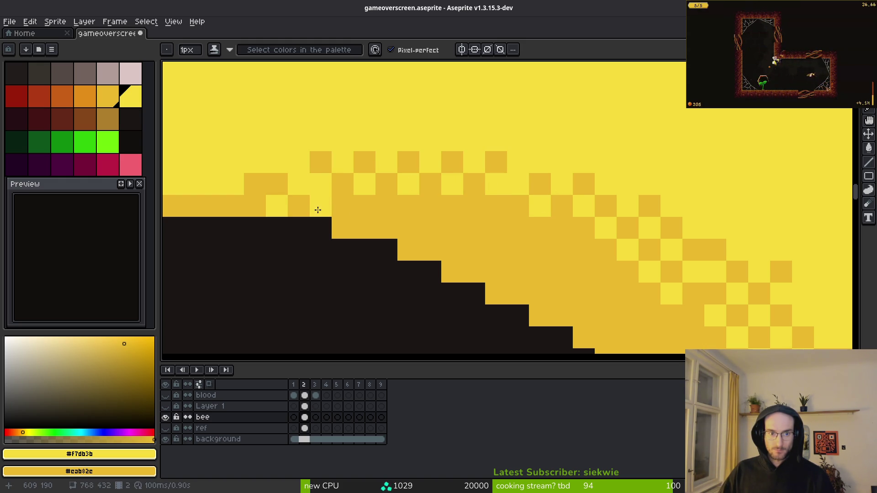
- Refine the checker by swapping pixels between light and darker yellow and filling the remaining gaps
right_click(315, 211)
right_click(301, 184)
click(304, 205)
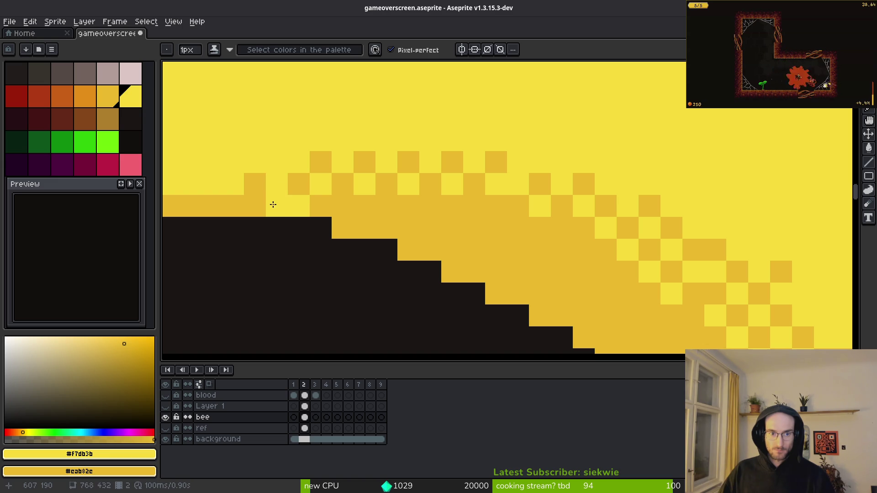
right_click(272, 204)
click(254, 205)
click(344, 206)
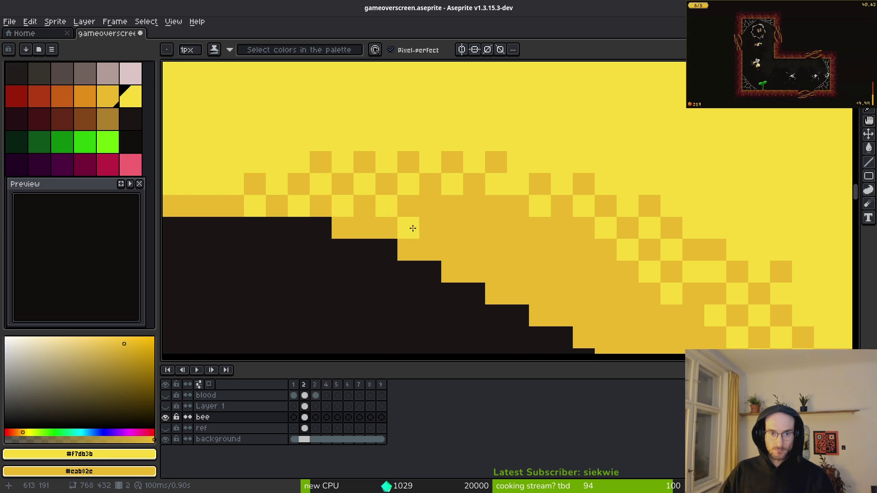
click(429, 210)
click(518, 228)
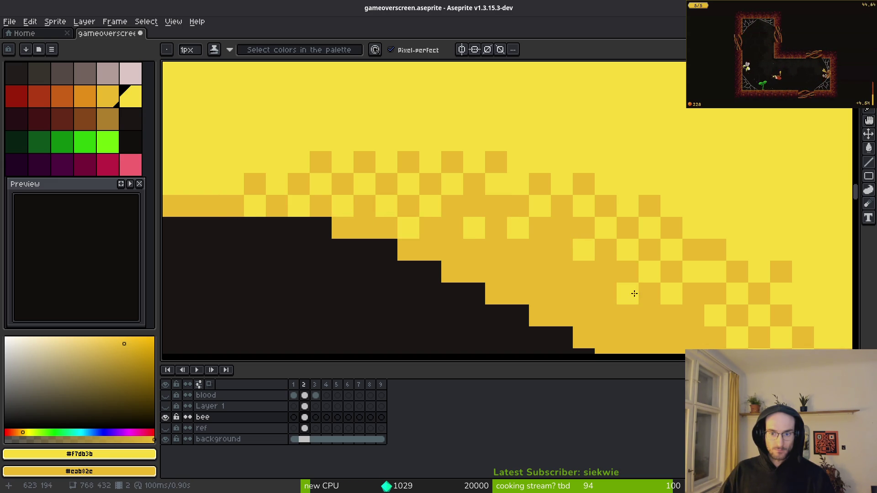
scroll(537, 245, down, 3)
scroll(537, 245, up, 3)
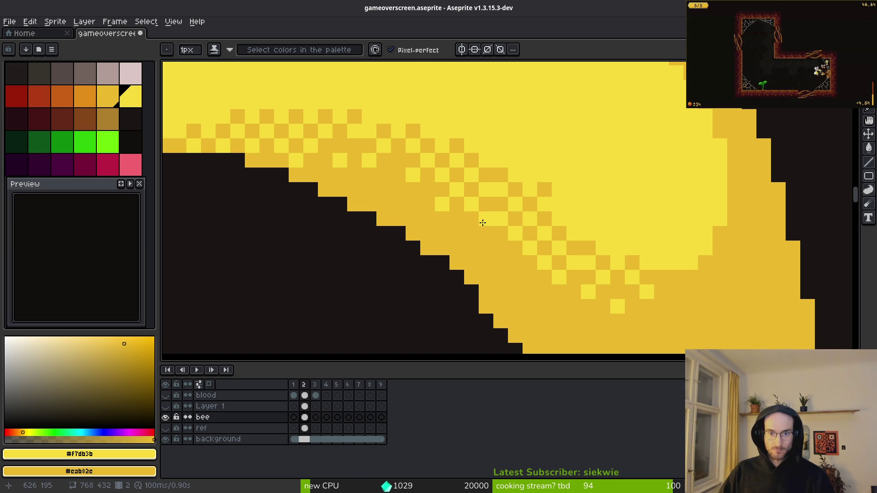
scroll(475, 231, up, 3)
- Paint a zig-zag of light-yellow dither pixels, with dark-yellow checks, across the stripe
mouse_move(408, 233)
mouse_down()
mouse_move(432, 250)
mouse_move(452, 223)
mouse_up()
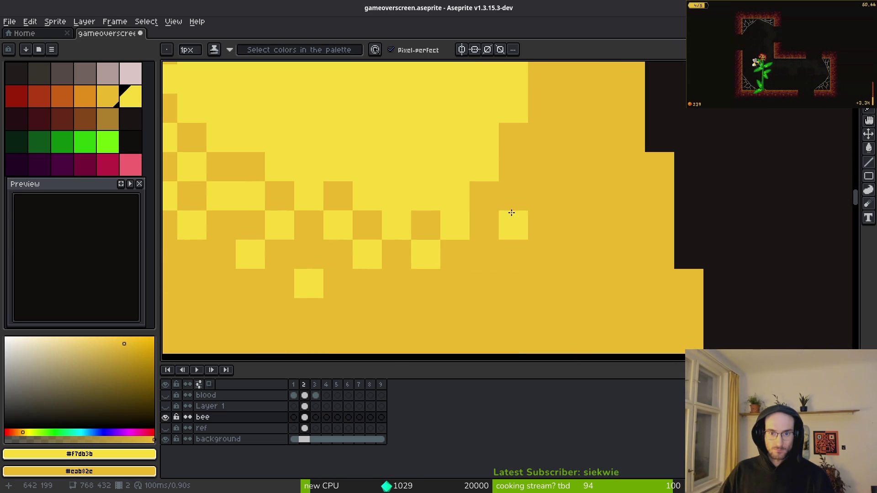
click(483, 252)
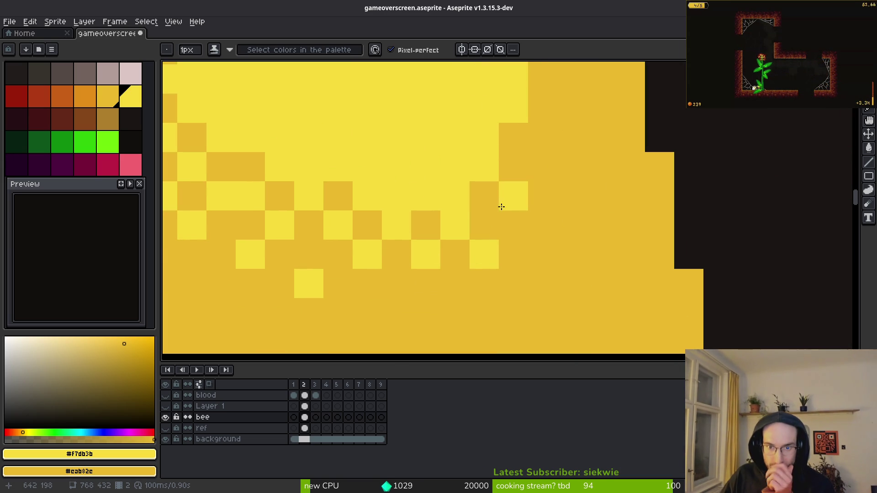
click(483, 201)
right_click(465, 189)
right_click(482, 174)
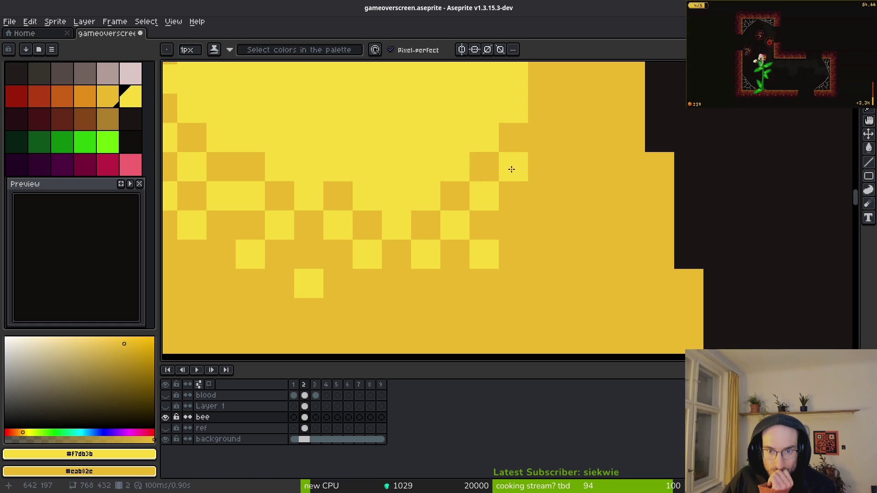
click(514, 223)
click(571, 196)
click(543, 167)
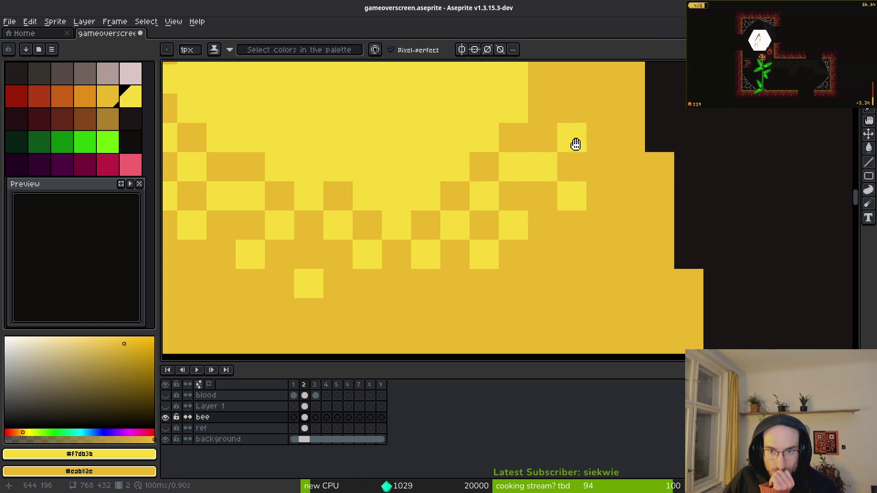
- Add alternating light- and dark-yellow checker pixels in the stripe's upper part
drag(569, 123, 570, 223)
click(551, 240)
right_click(551, 270)
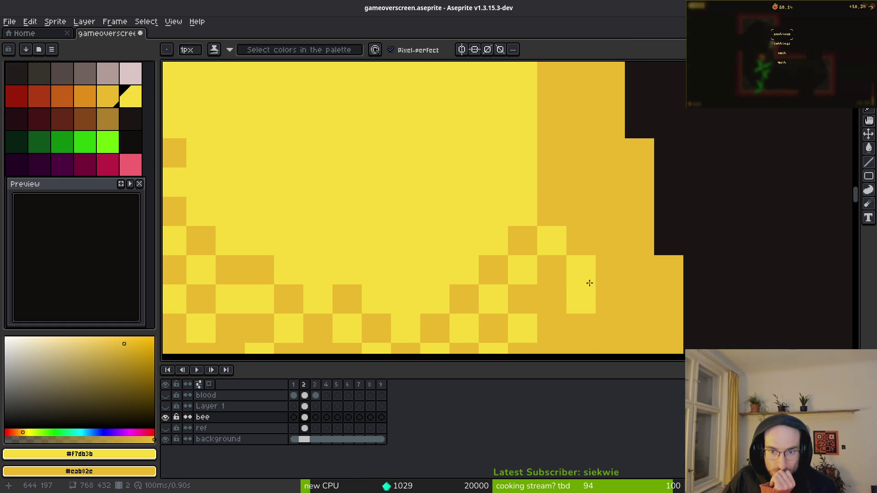
click(552, 305)
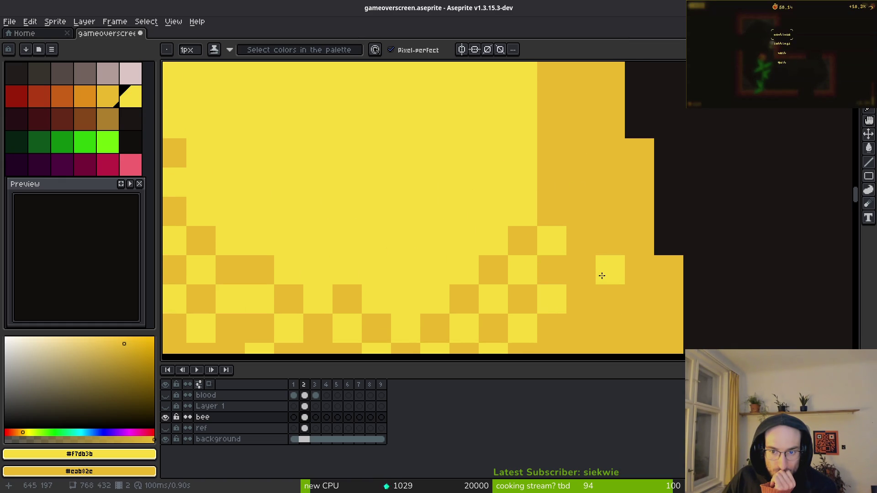
scroll(651, 288, down, 3)
scroll(651, 289, up, 1)
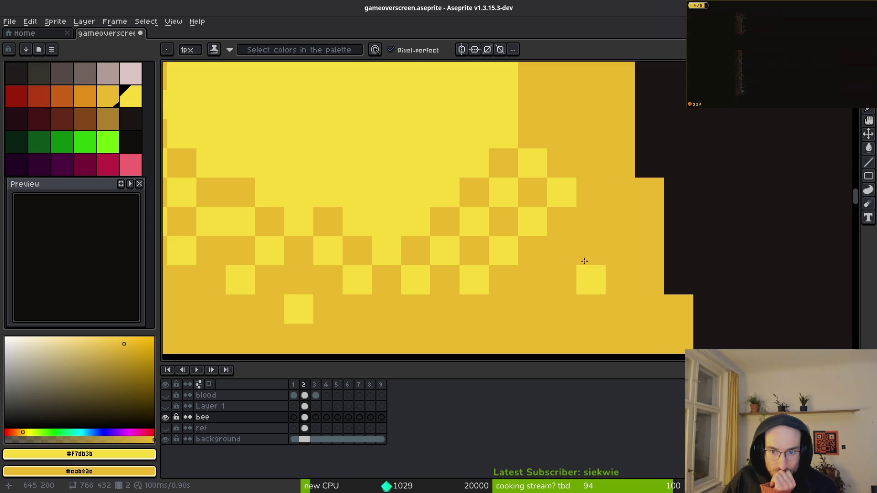
scroll(571, 254, down, 3)
scroll(589, 254, up, 2)
scroll(589, 255, up, 2)
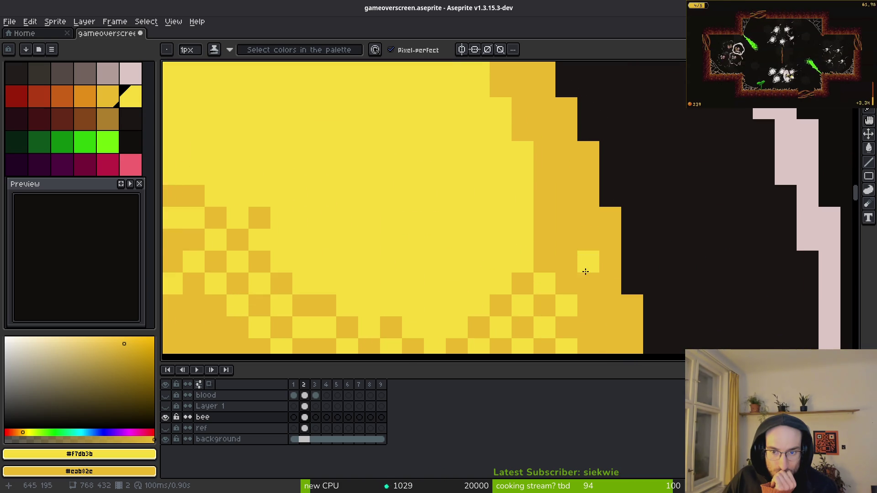
- Checker light and dark yellow pixels along the top of the stripe's right edge
right_click(514, 158)
click(524, 161)
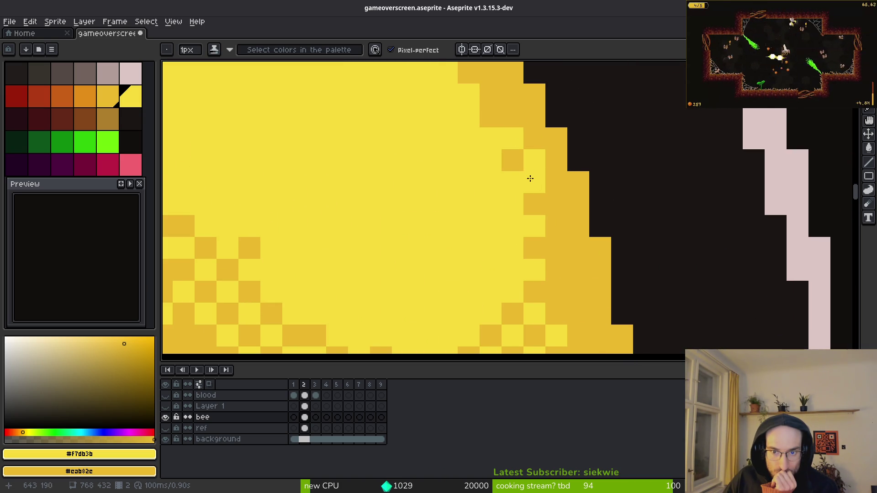
right_click(534, 166)
click(516, 162)
right_click(507, 141)
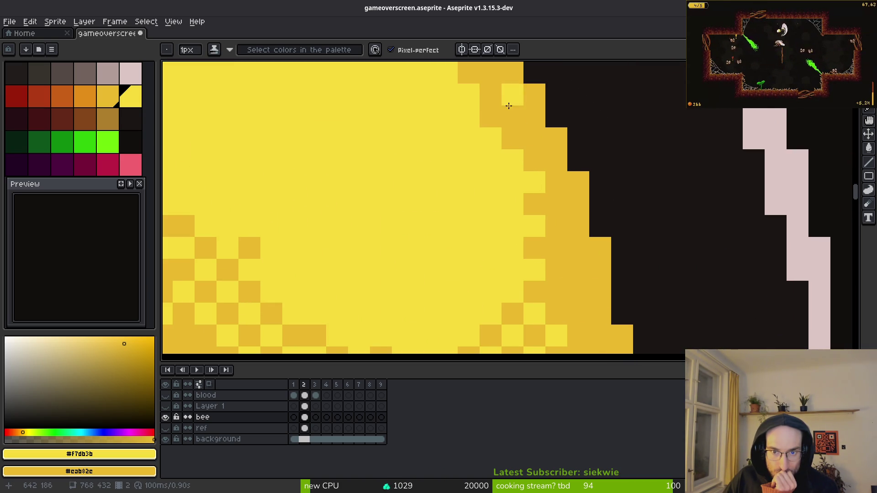
click(513, 117)
- Continue the light-yellow dither down the highlight's stepped right edge
click(532, 141)
click(568, 197)
click(557, 205)
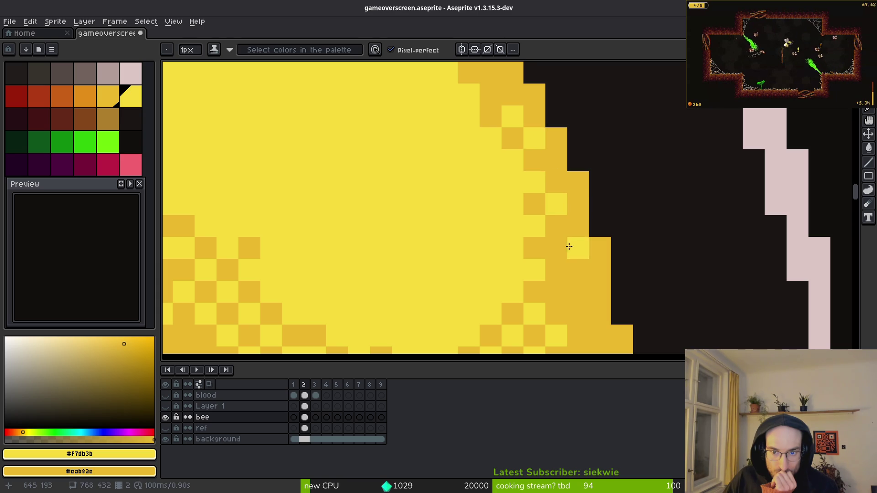
click(556, 248)
click(580, 269)
click(556, 292)
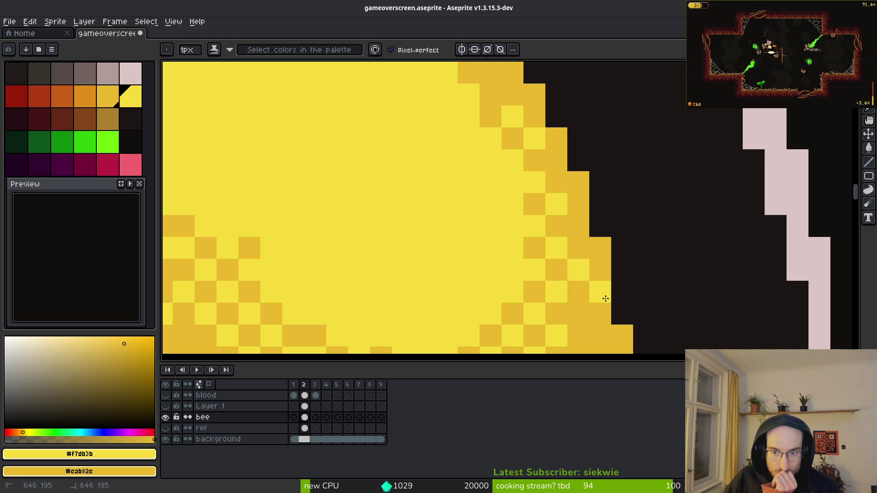
scroll(580, 231, up, 3)
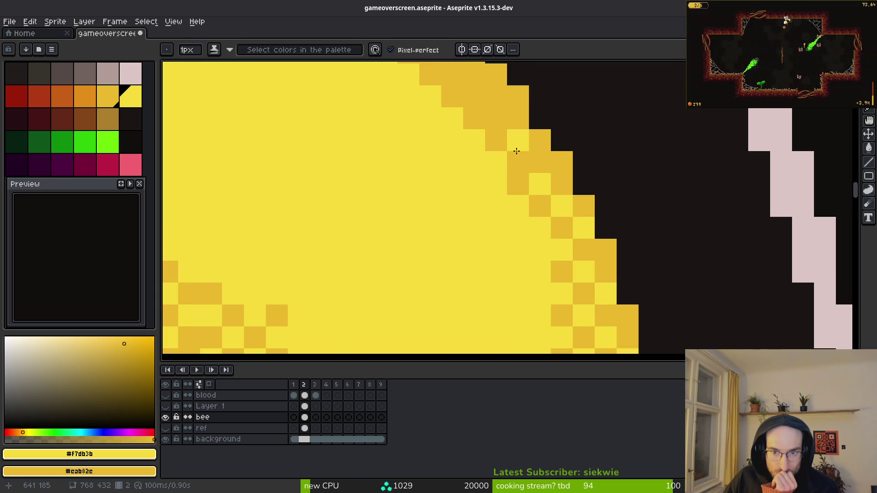
- Checker #f7db3b light-yellow pixels in a diagonal along the stripe's orange edge
scroll(541, 264, up, 5)
drag(535, 246, 491, 201)
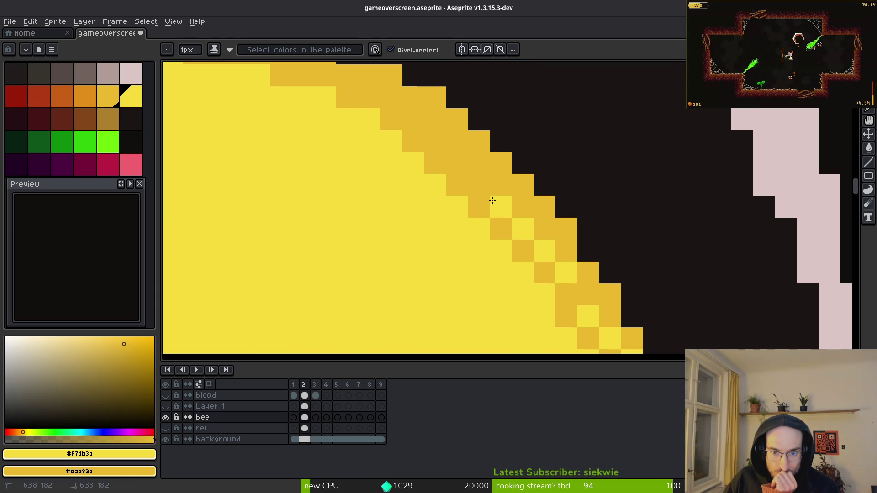
scroll(363, 122, up, 5)
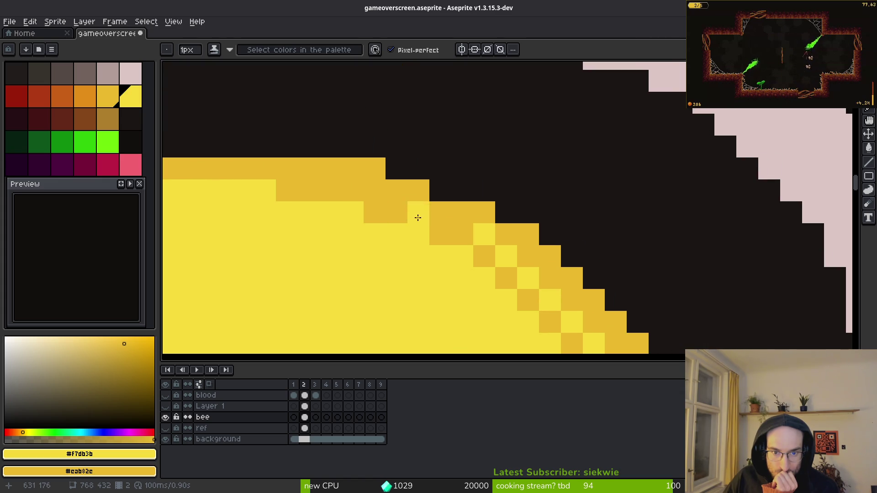
click(396, 211)
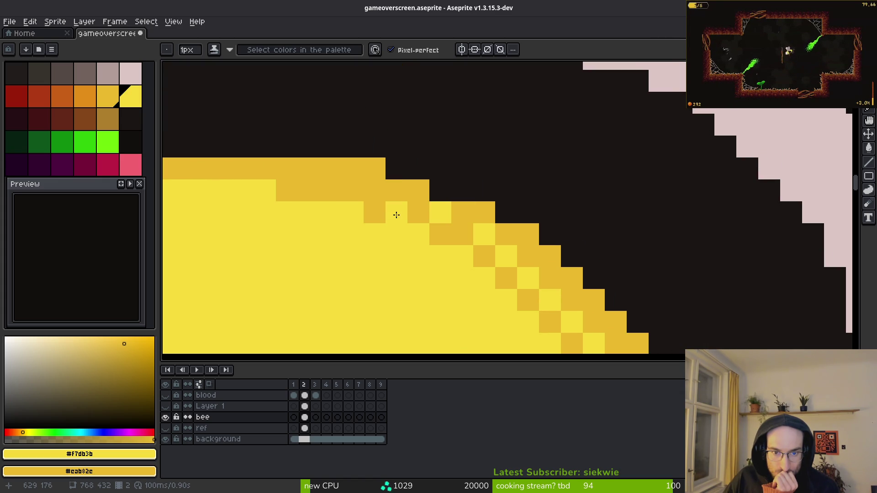
click(417, 191)
click(375, 189)
click(331, 190)
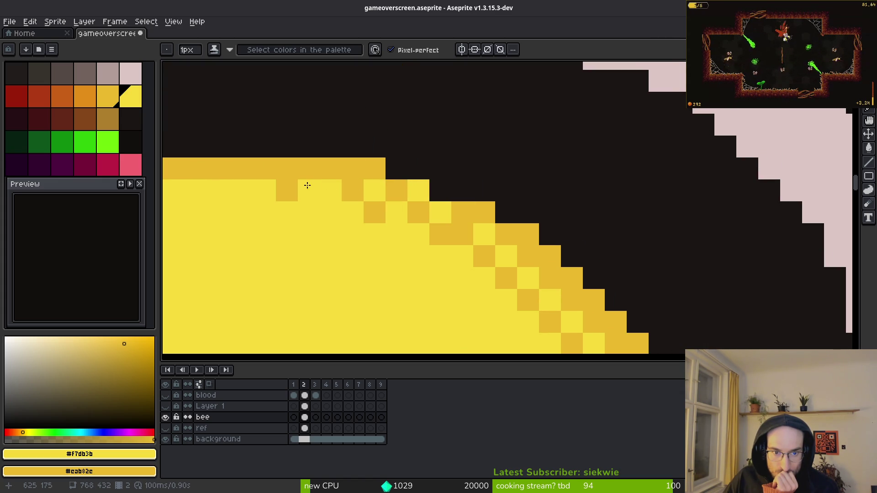
click(288, 174)
click(352, 169)
- Dither the stripe's top edge, reverting one pixel to orange and lightening others
drag(275, 215, 496, 233)
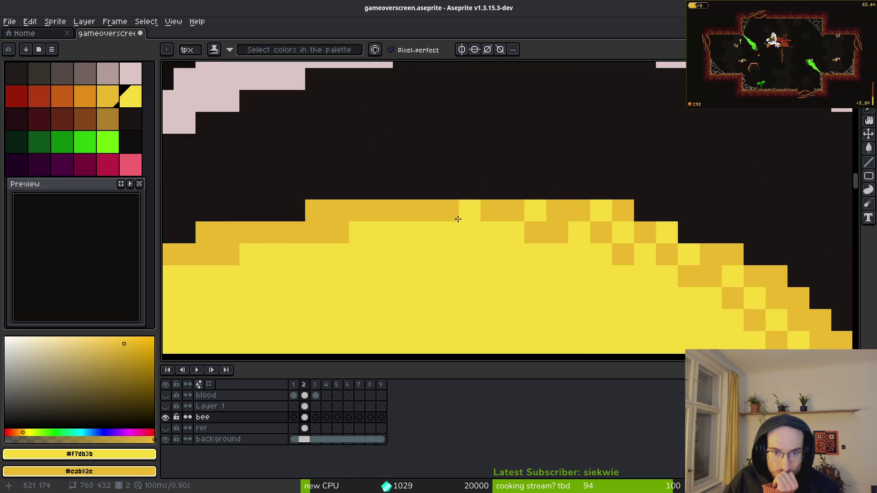
right_click(446, 210)
click(404, 210)
click(318, 231)
click(331, 211)
- Turn orange edge pixels light yellow at the left end of the stripe
drag(331, 211, 664, 207)
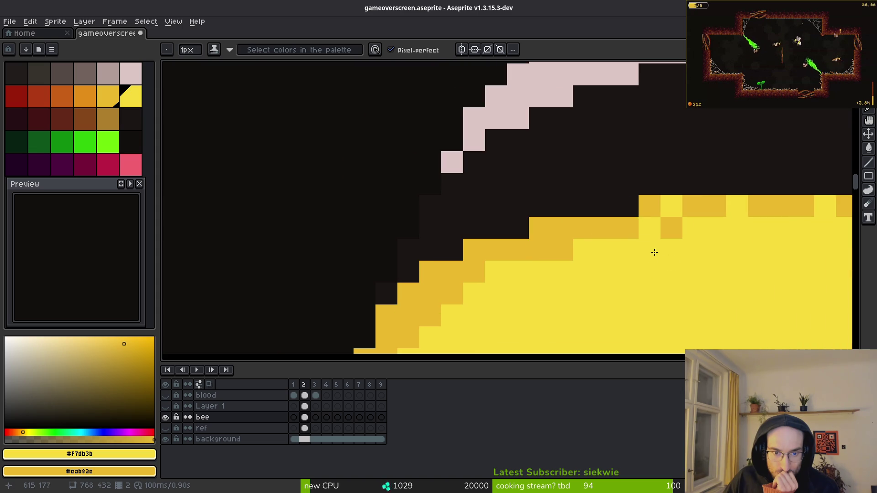
click(561, 228)
click(451, 272)
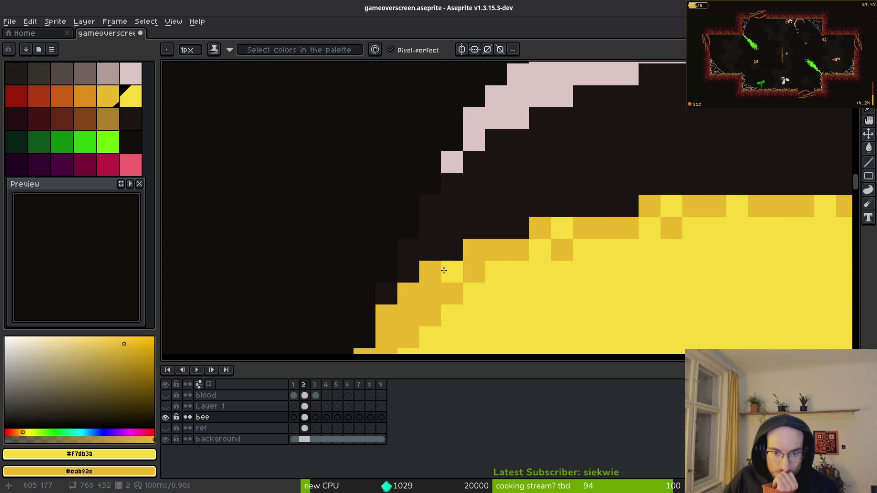
click(409, 294)
scroll(538, 219, down, 2)
click(485, 198)
click(423, 286)
- Inspect the dithered stripe, then lasso-select the small stray yellow blob
scroll(423, 286, down, 6)
scroll(462, 196, up, 4)
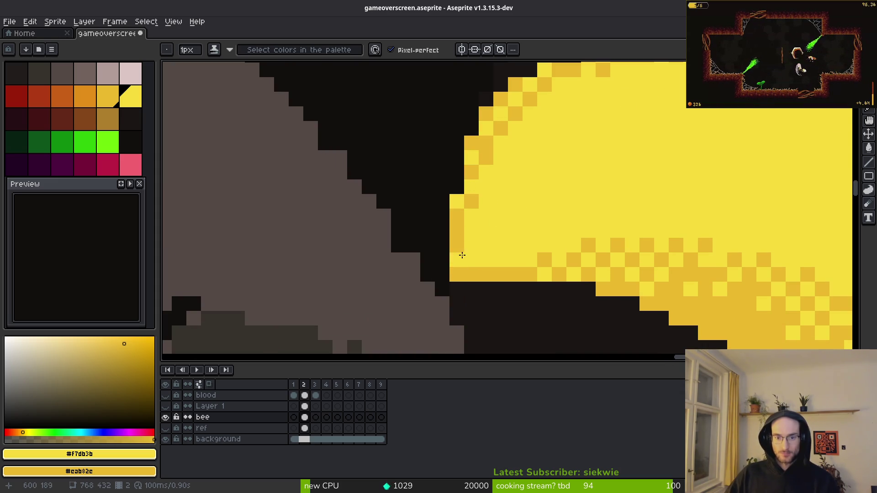
scroll(462, 255, down, 2)
scroll(483, 267, up, 2)
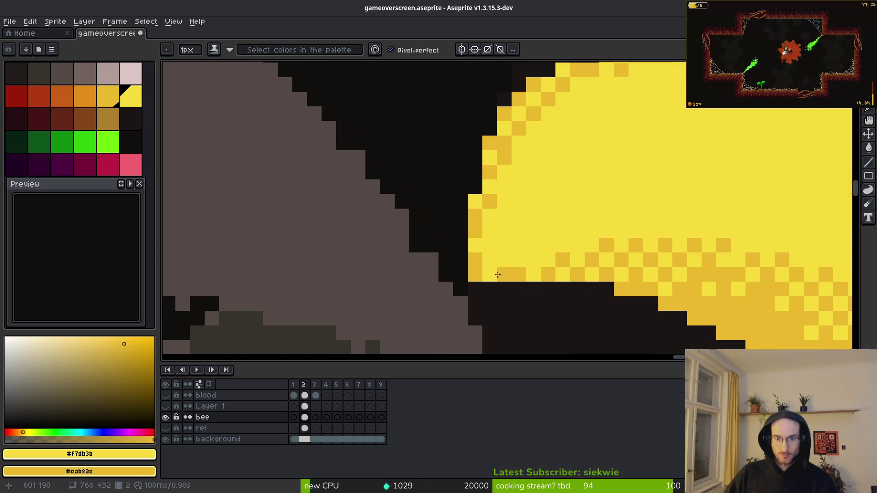
scroll(487, 273, down, 4)
scroll(634, 269, down, 1)
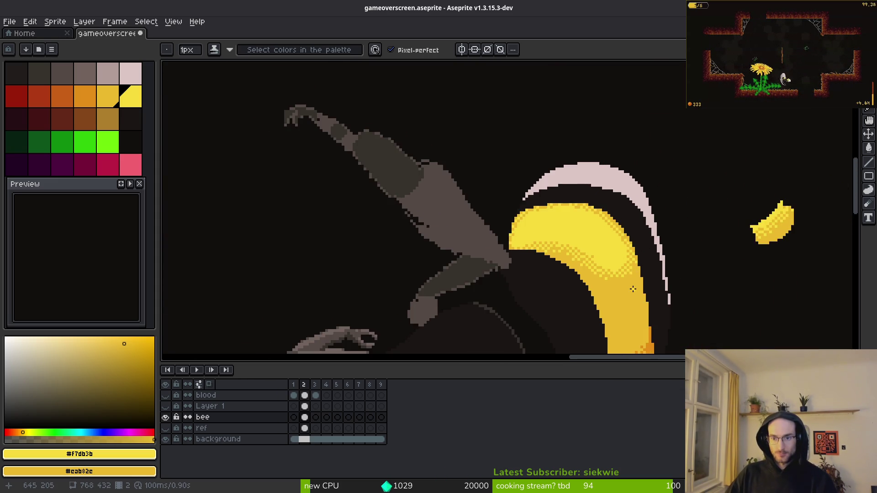
scroll(639, 238, up, 5)
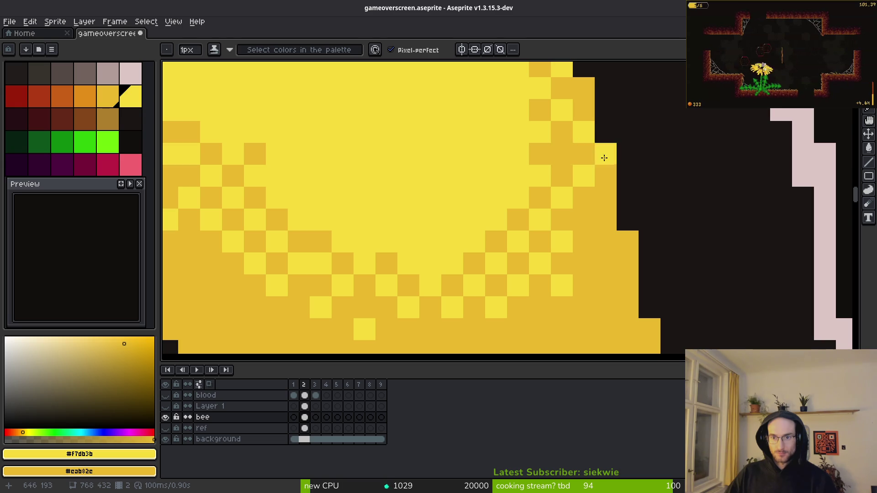
scroll(585, 152, down, 4)
scroll(598, 208, up, 3)
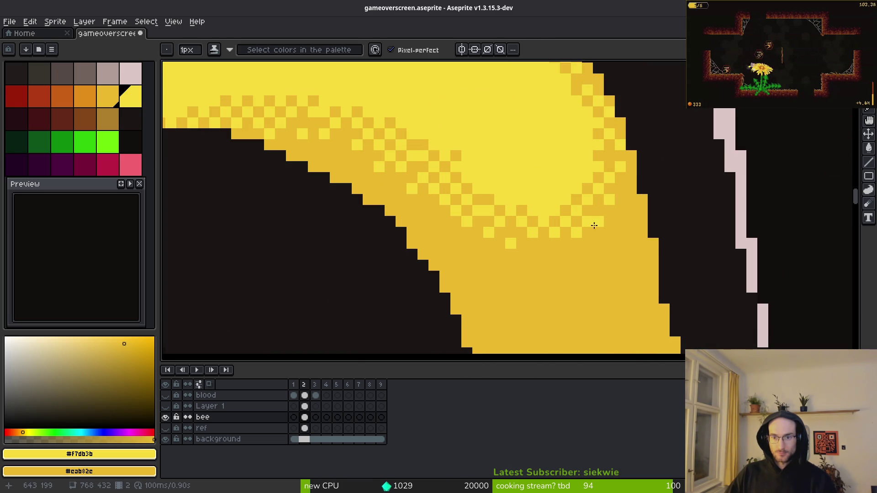
scroll(630, 222, down, 3)
scroll(630, 252, down, 3)
scroll(641, 256, up, 2)
key(q)
mouse_move(645, 146)
mouse_down()
mouse_move(662, 133)
mouse_move(646, 124)
mouse_up()
- Delete the selected stray yellow blob, deselect, and save gameoverscreen.aseprite
key(Delete)
key(ctrl+d)
key(ctrl+s)
scroll(640, 239, down, 3)
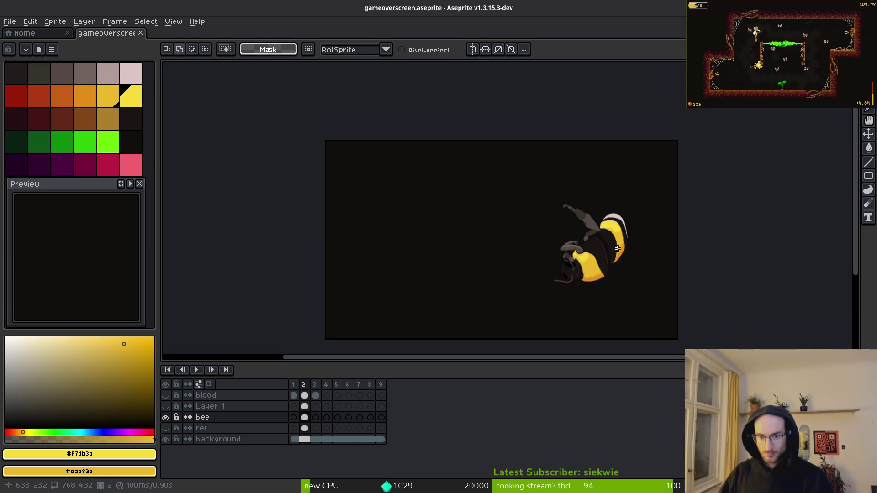
scroll(617, 247, up, 3)
scroll(593, 238, up, 1)
scroll(597, 237, down, 1)
scroll(601, 229, down, 1)
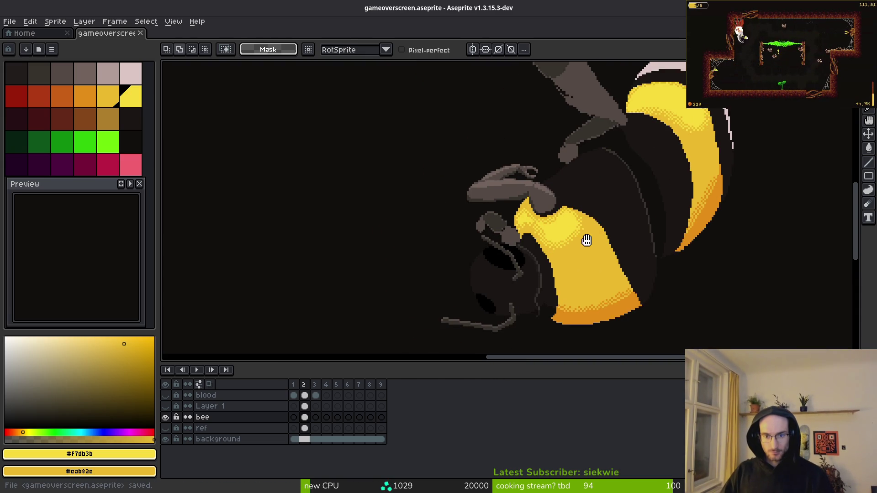
scroll(587, 235, up, 4)
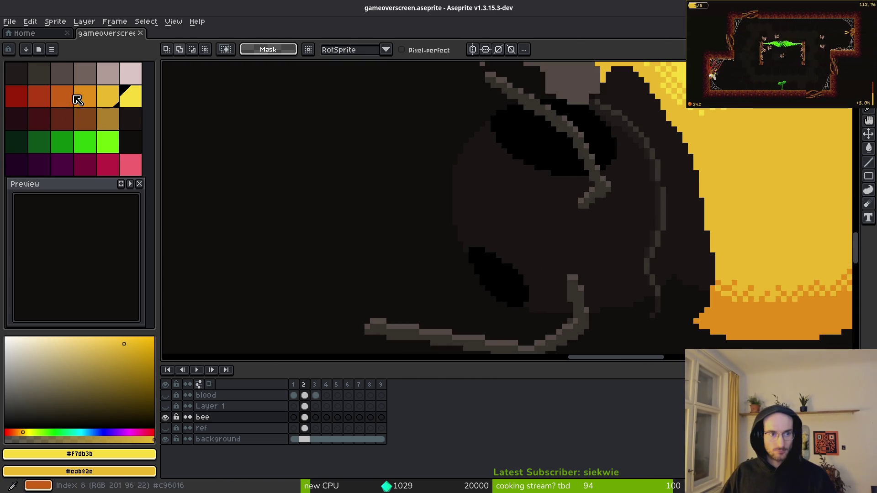
- Pick palette index 0 as transparent, hide the background layer, and switch to single-pixel drawing
click(18, 73)
scroll(646, 280, up, 1)
scroll(622, 183, down, 1)
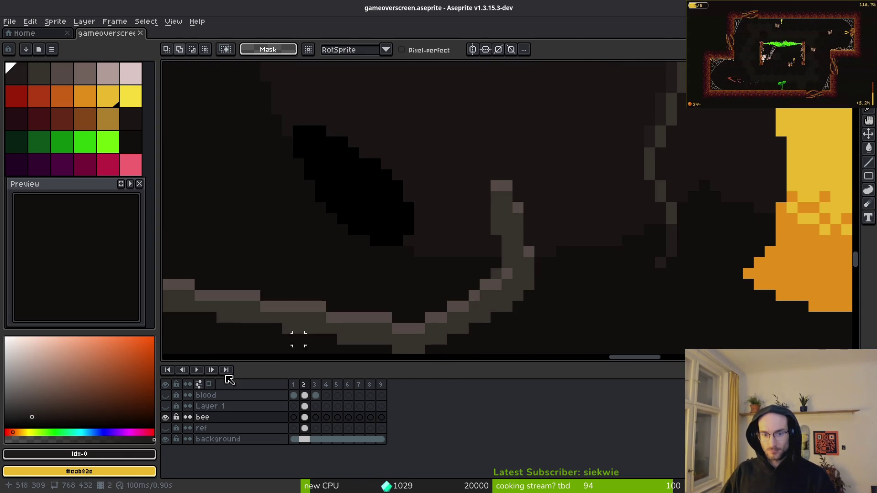
click(165, 439)
scroll(526, 264, down, 1)
scroll(548, 200, up, 1)
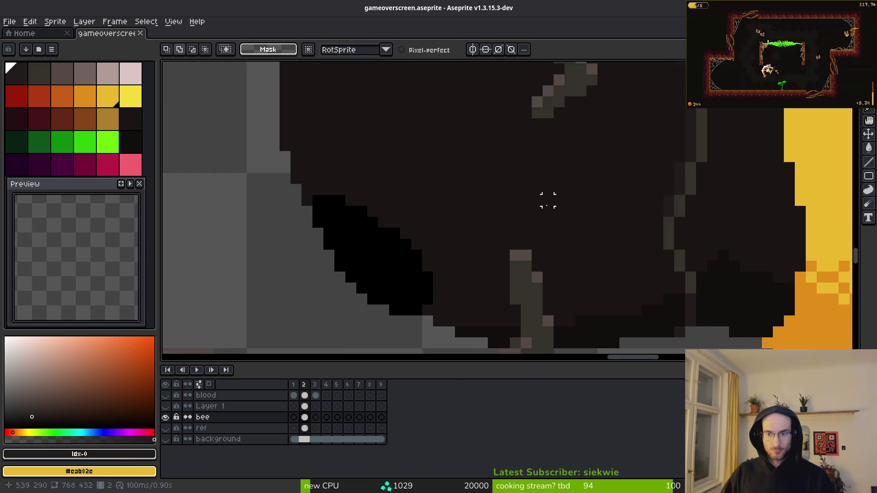
scroll(547, 200, down, 1)
scroll(503, 272, up, 1)
scroll(525, 221, down, 1)
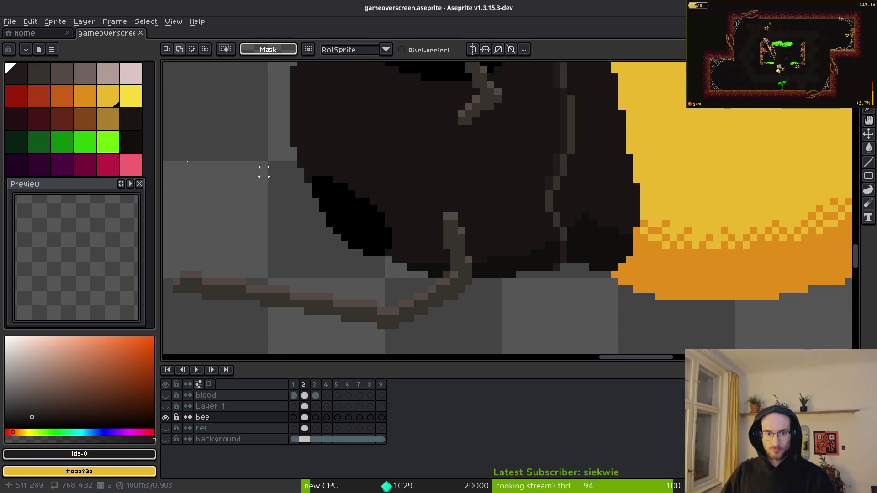
key(f)
scroll(594, 196, up, 2)
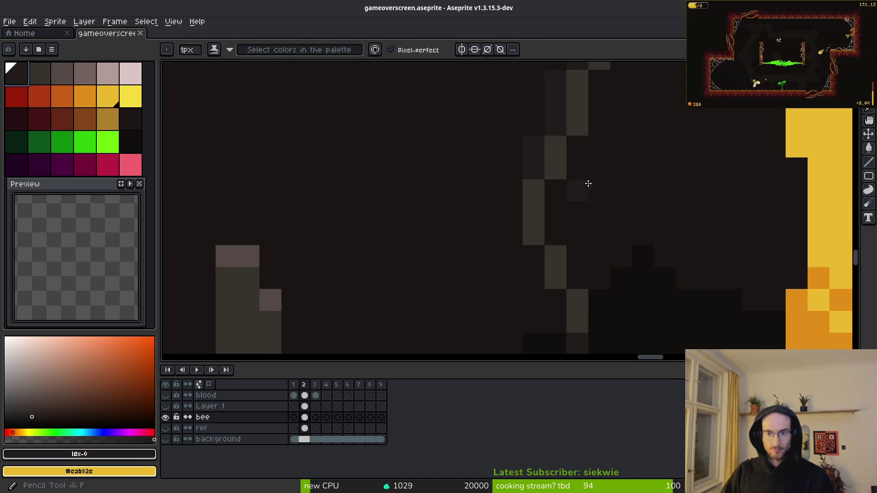
- Sample near-black #120f0c from the body, undo an ill-fitting edge pixel, and zoom to the edge
alt+click(651, 301)
click(593, 160)
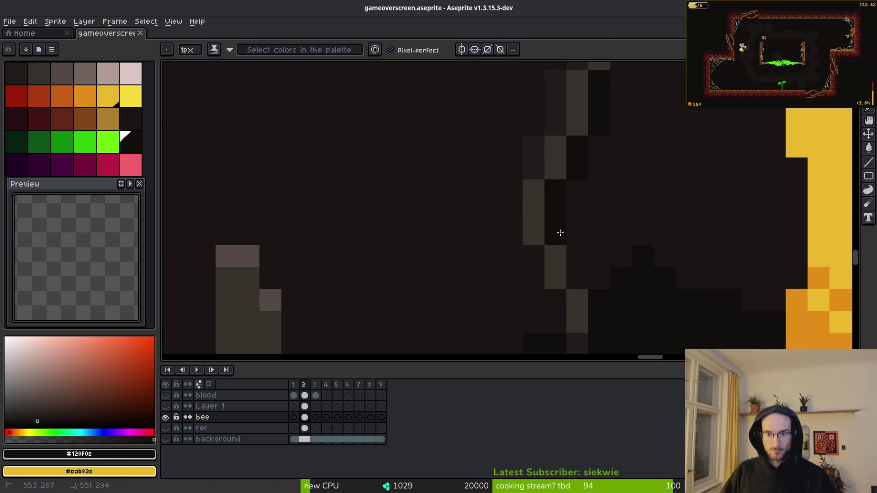
key(ctrl+z)
key(ctrl+z)
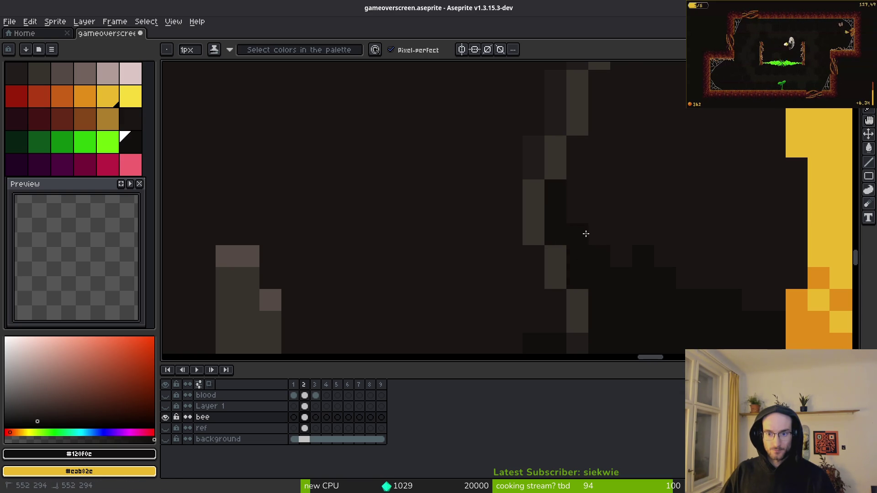
scroll(573, 262, up, 3)
scroll(575, 289, up, 4)
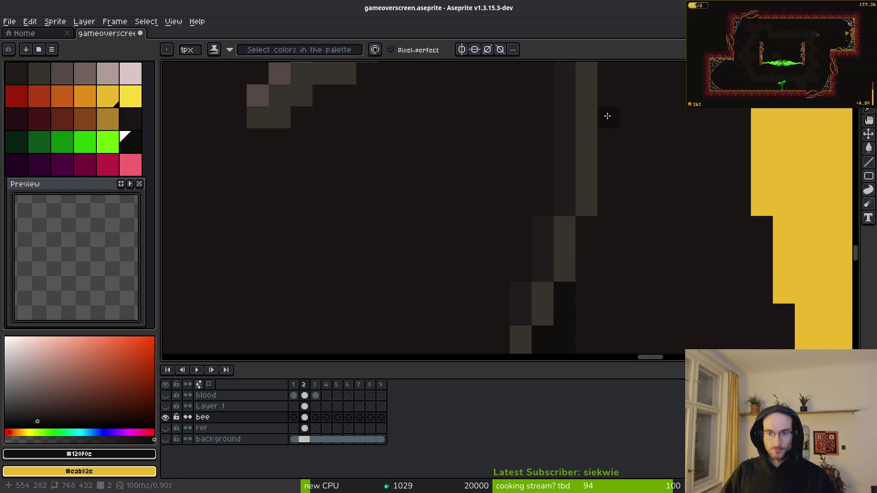
scroll(576, 320, down, 5)
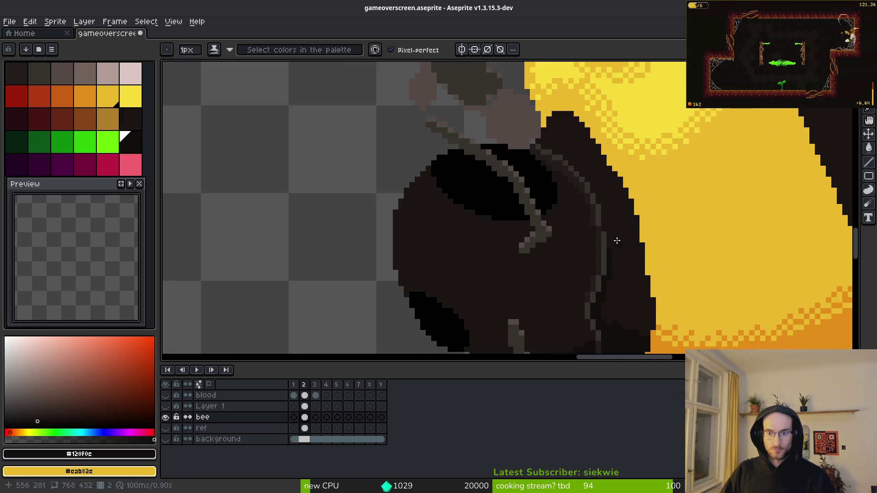
scroll(604, 249, up, 4)
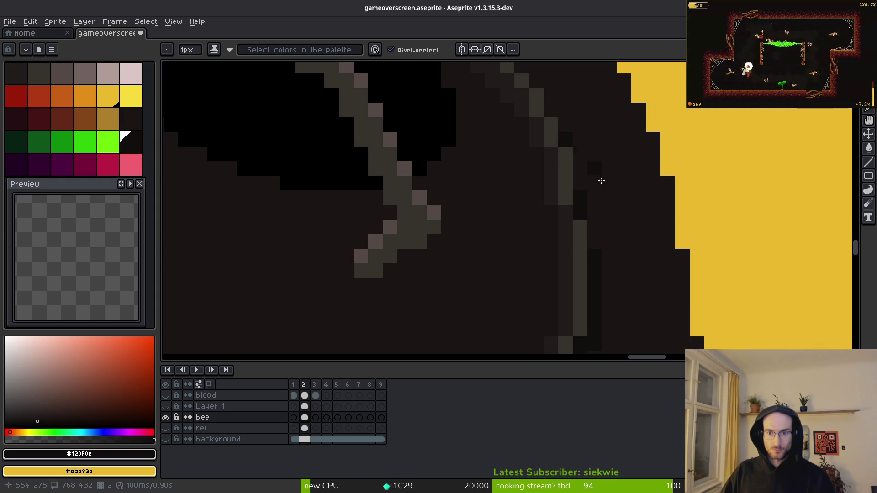
scroll(626, 298, down, 3)
scroll(594, 283, up, 4)
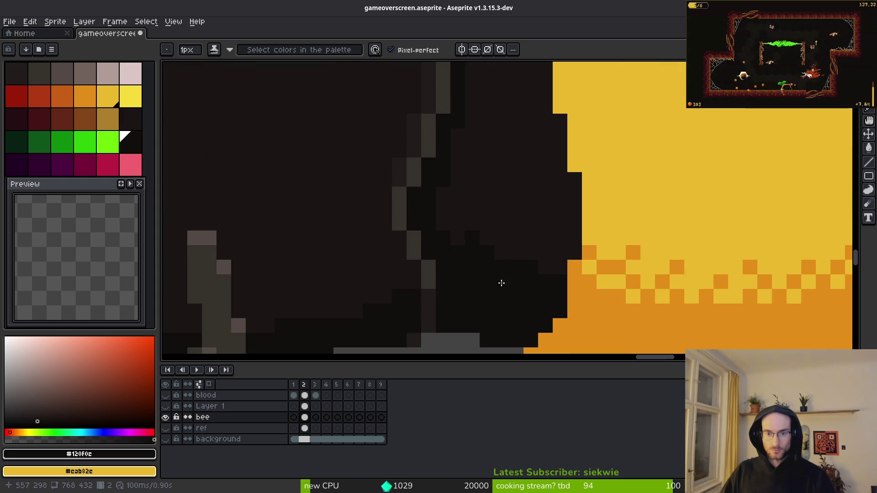
scroll(505, 288, down, 4)
scroll(571, 215, up, 4)
scroll(595, 173, up, 3)
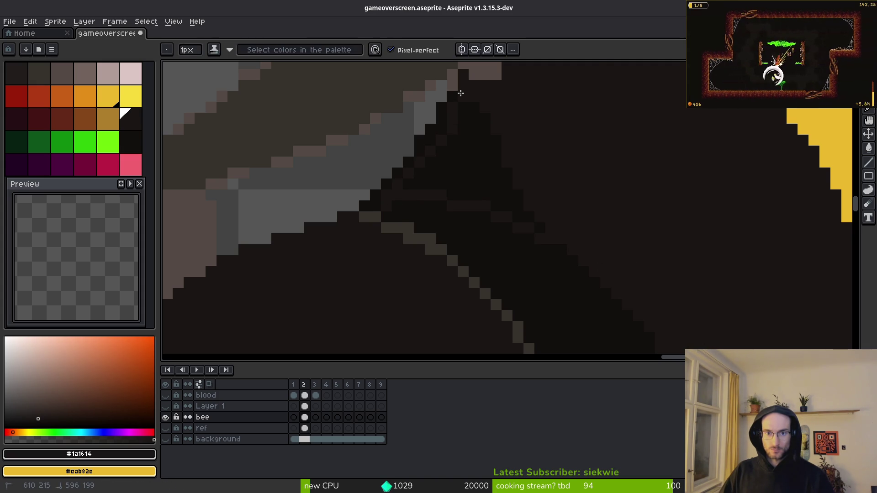
- Pan to the bee's stripe edge and pick near-black #120f0c as the pencil colour
scroll(551, 189, up, 3)
key(g)
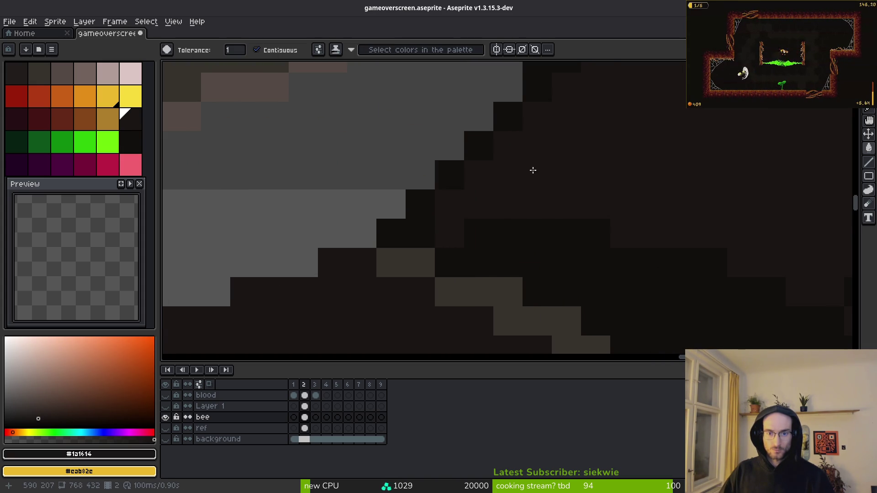
scroll(627, 231, up, 2)
scroll(603, 302, down, 3)
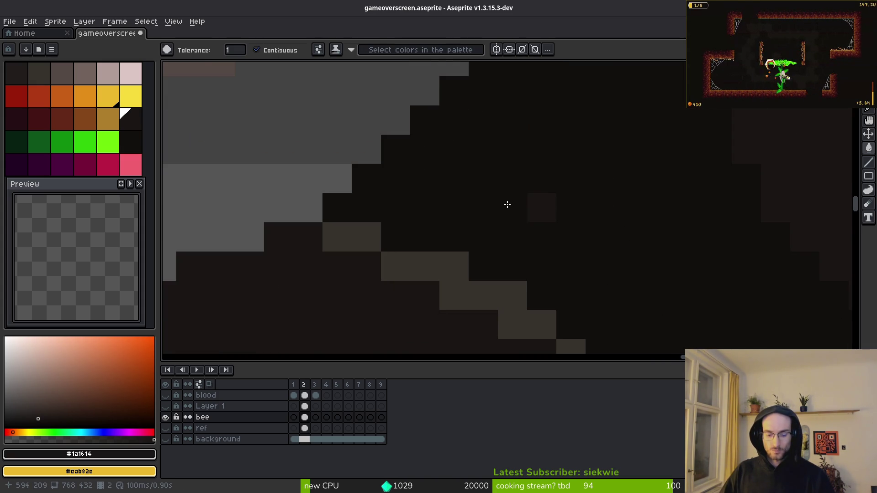
key(b)
scroll(617, 211, down, 2)
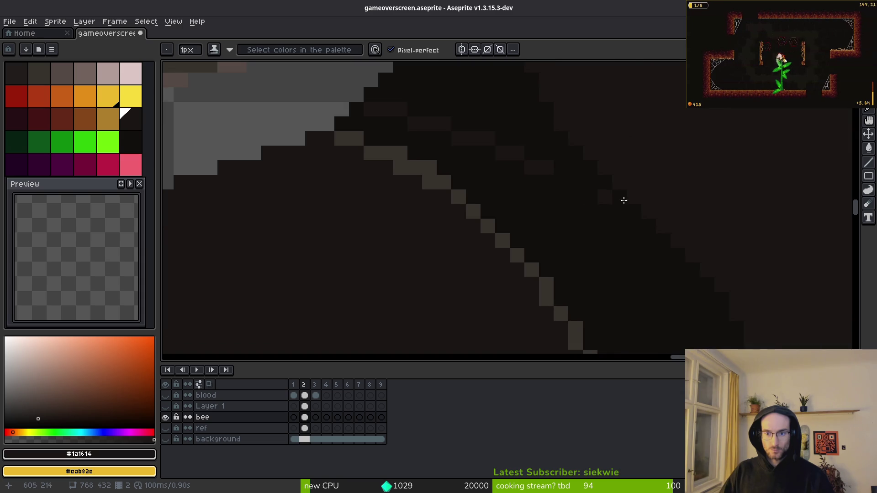
scroll(595, 192, up, 1)
mouse_move(591, 210)
mouse_down()
mouse_move(570, 159)
mouse_move(487, 96)
mouse_up()
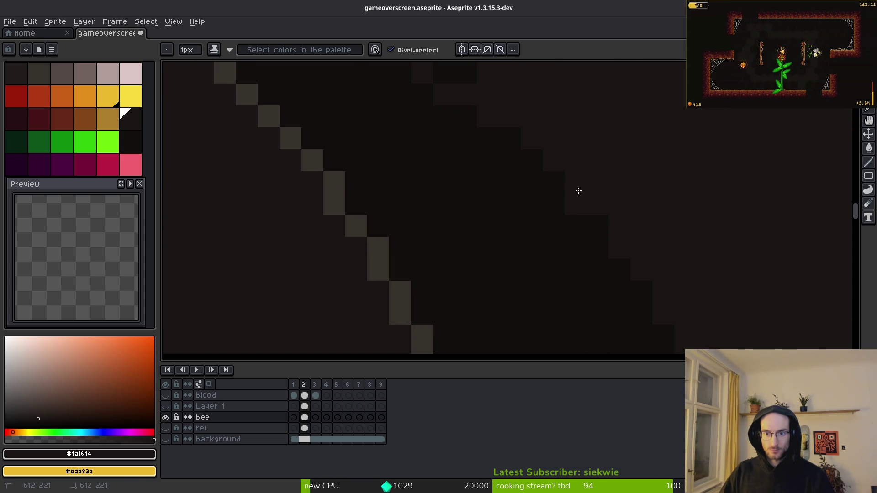
scroll(593, 183, down, 3)
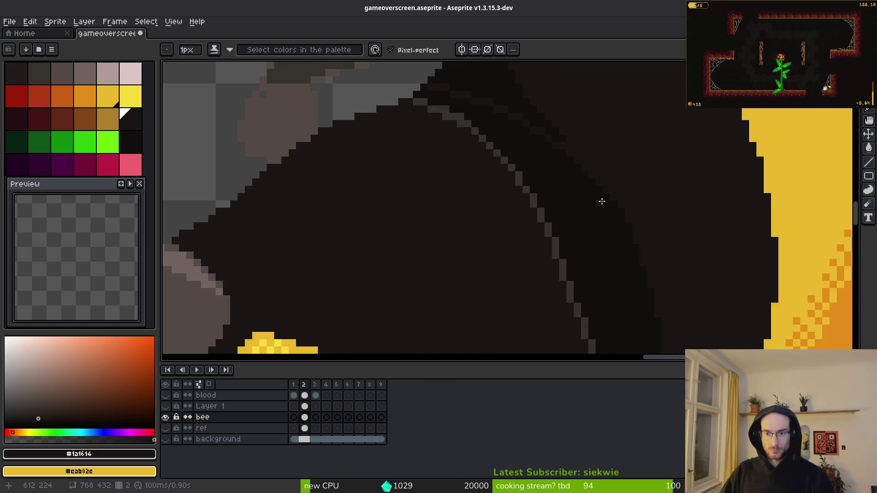
scroll(627, 244, up, 3)
scroll(660, 269, down, 3)
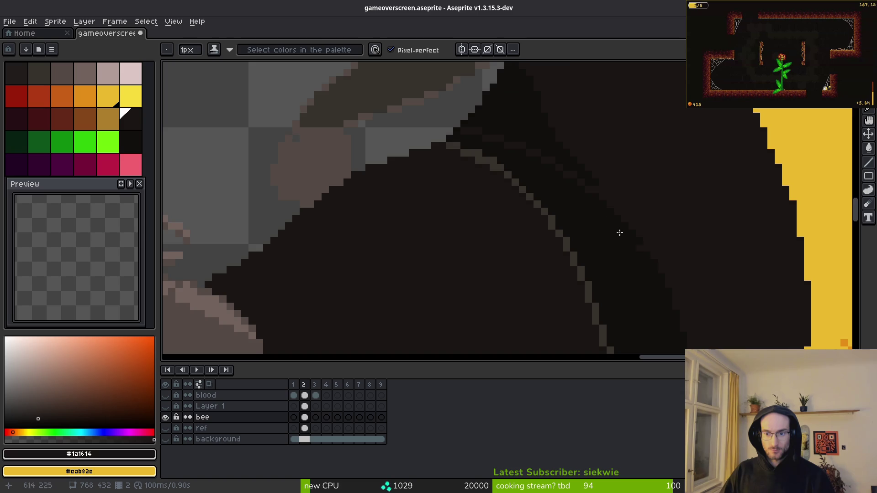
scroll(612, 202, up, 2)
key(g)
scroll(565, 183, down, 3)
scroll(578, 188, up, 1)
key(b)
scroll(603, 248, down, 2)
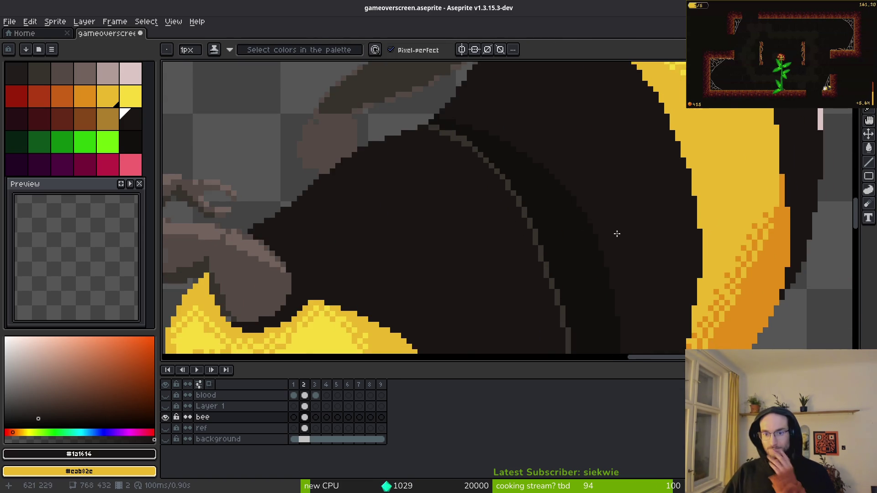
scroll(618, 236, up, 2)
scroll(618, 236, up, 1)
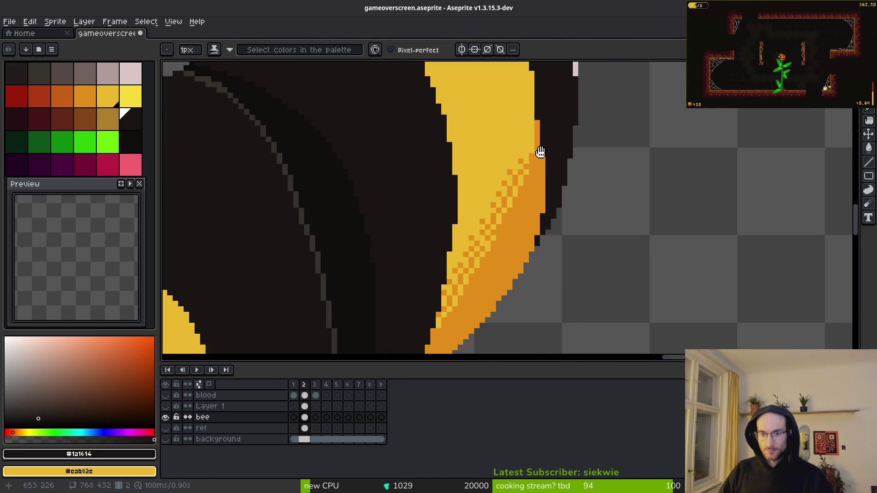
alt+click(365, 233)
scroll(521, 157, down, 1)
scroll(521, 157, up, 1)
scroll(521, 157, up, 2)
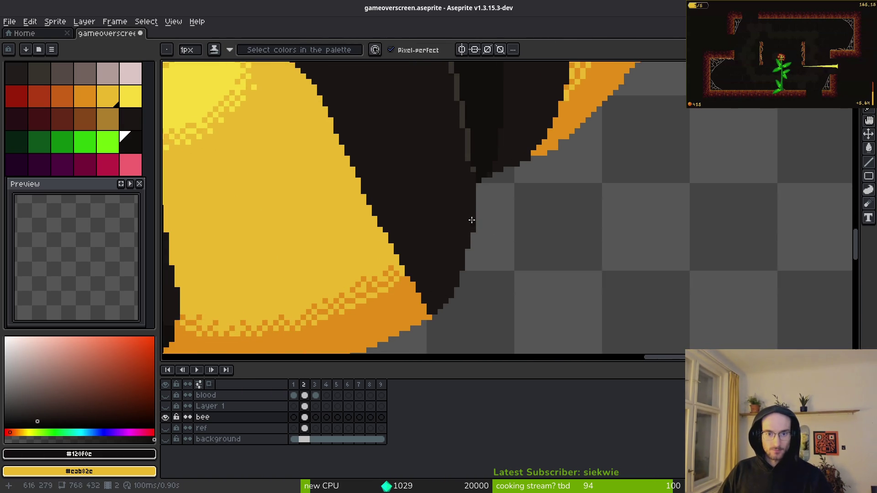
- Darken pixels along the stripe's dark edge, undoing one stray dark pixel
mouse_move(509, 112)
mouse_down()
mouse_move(509, 137)
mouse_move(456, 268)
mouse_move(410, 298)
mouse_up()
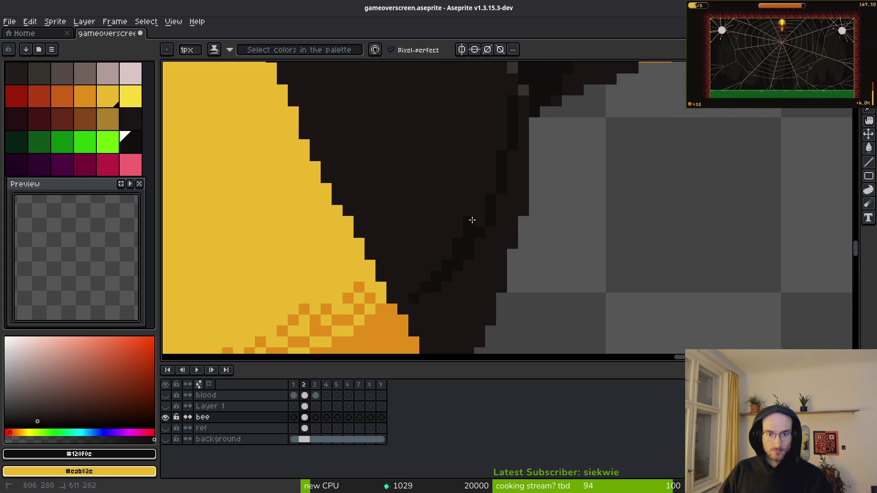
key(g)
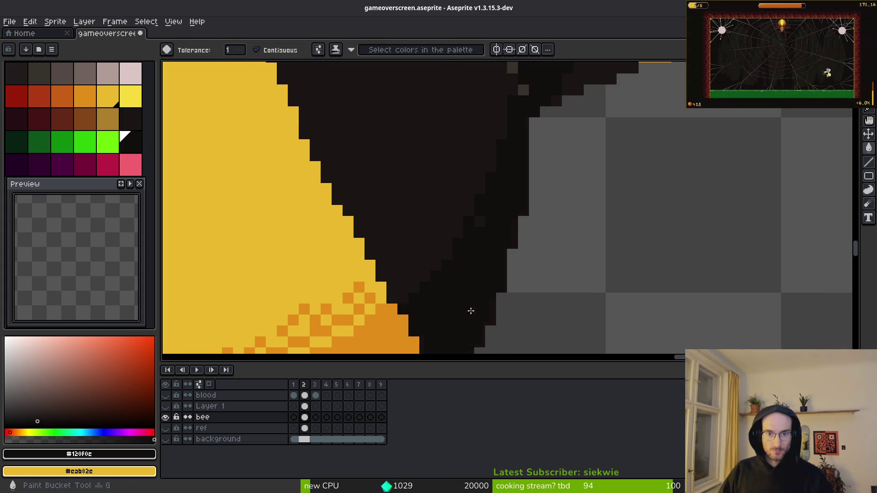
key(b)
scroll(490, 204, up, 4)
click(573, 279)
key(ctrl+z)
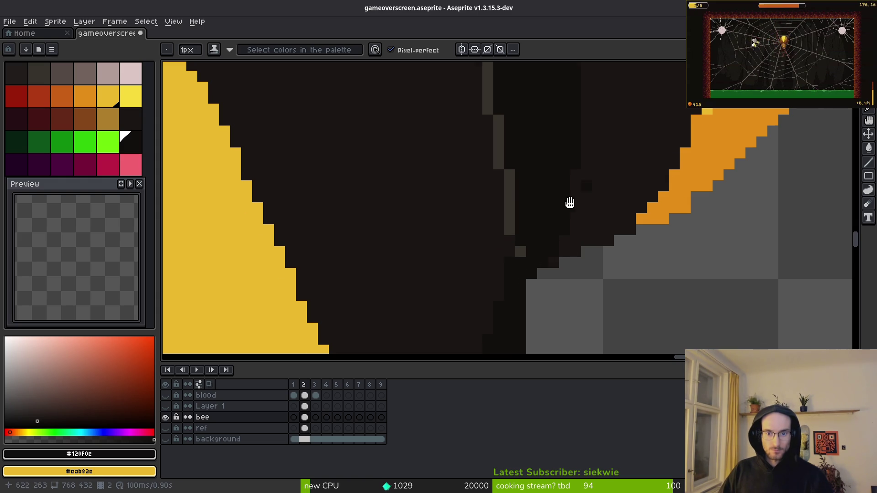
- Flood-fill the dark area beside the orange edge and add another outline pixel further along
scroll(587, 187, right, 4)
scroll(568, 205, up, 3)
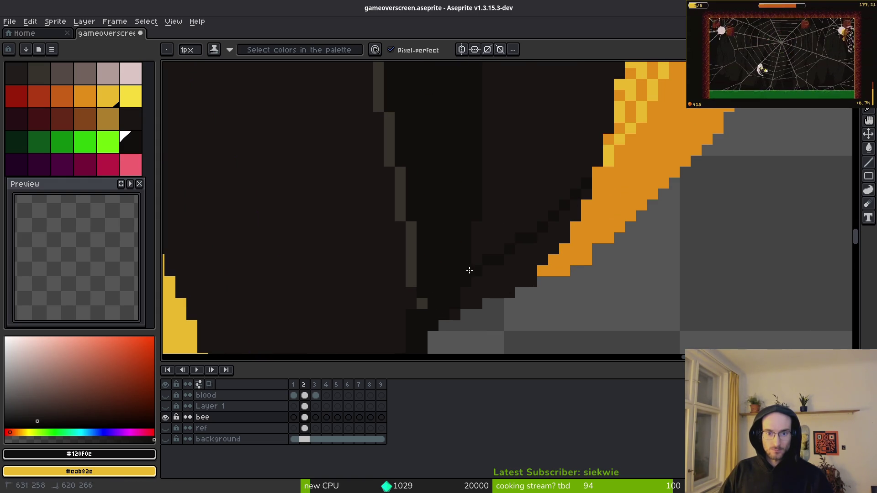
key(g)
click(519, 269)
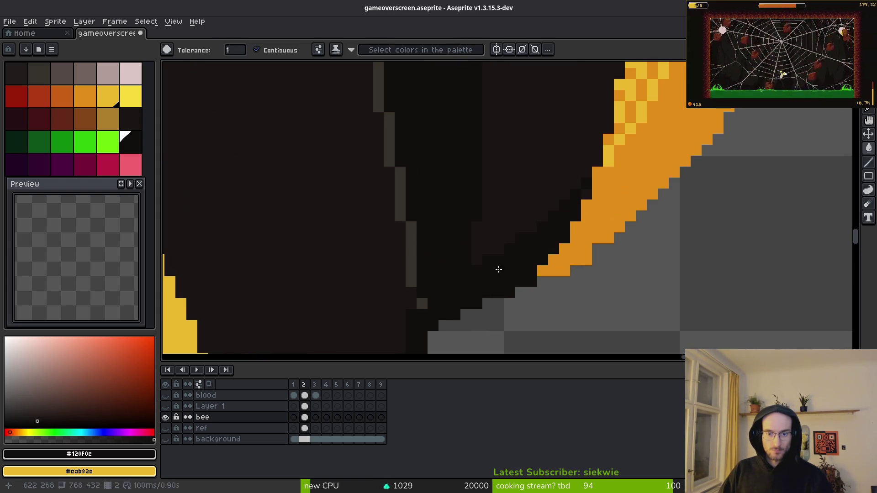
key(b)
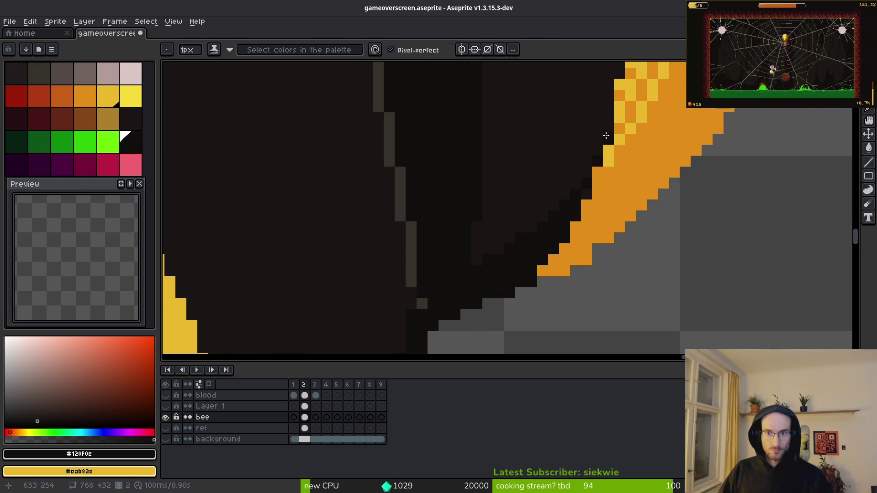
mouse_move(607, 129)
mouse_down()
mouse_move(536, 267)
mouse_move(519, 276)
mouse_move(546, 221)
mouse_up()
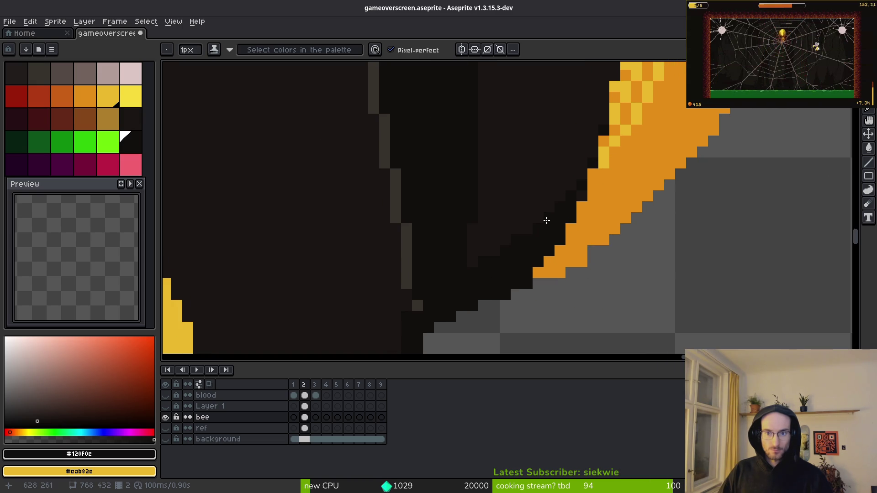
click(498, 249)
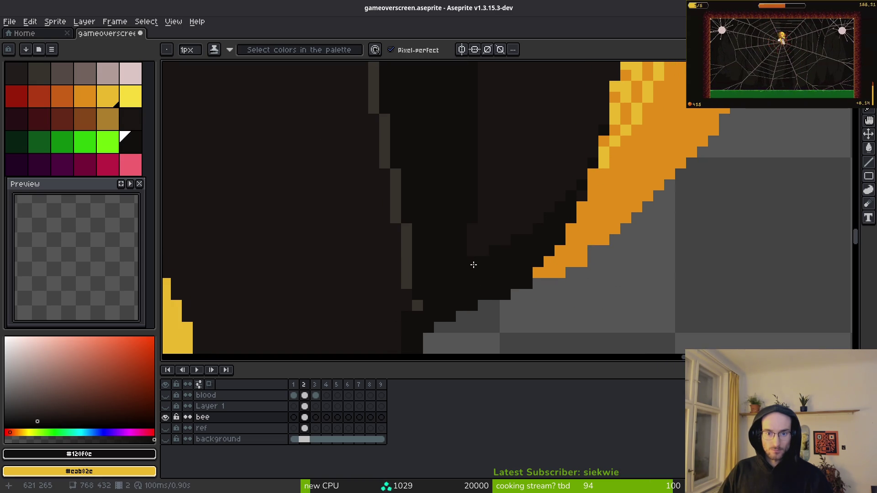
scroll(486, 252, down, 5)
- Lasso two patches of the stripe's dithered edge, shift each down-right, and deselect
scroll(548, 215, up, 4)
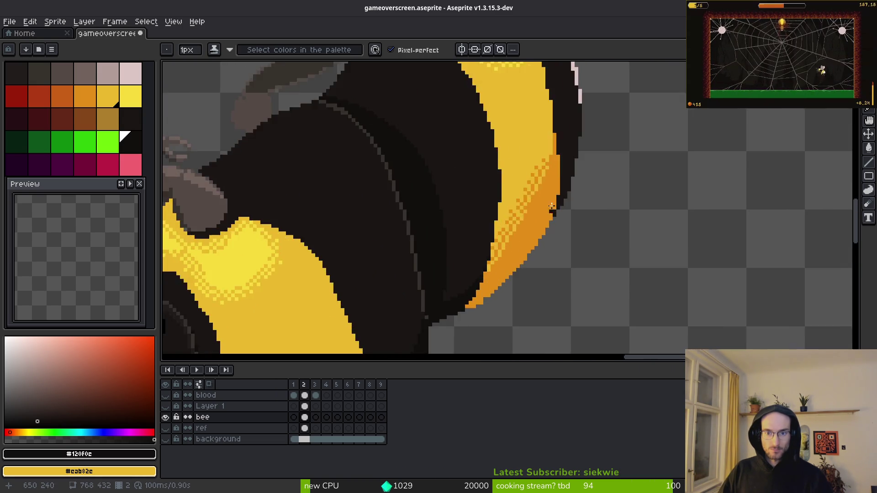
scroll(544, 223, up, 3)
scroll(537, 183, up, 1)
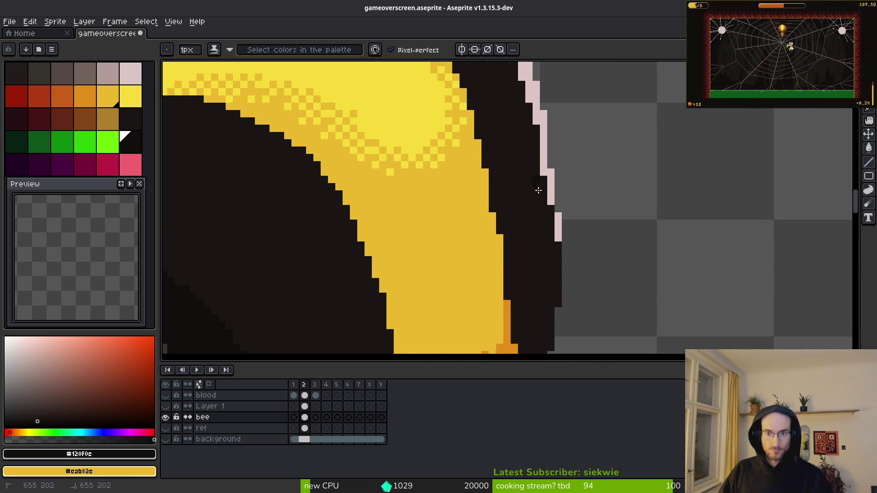
scroll(521, 221, down, 3)
scroll(503, 192, up, 1)
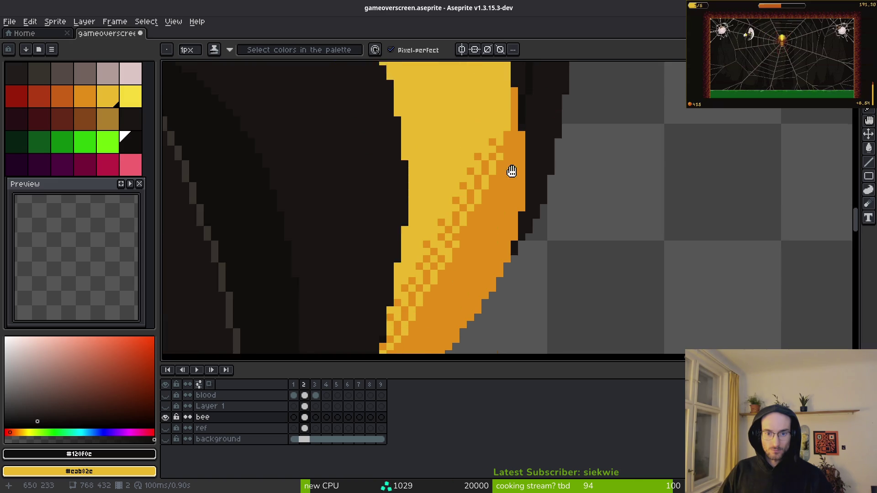
mouse_move(501, 191)
mouse_down()
mouse_move(538, 250)
mouse_move(516, 237)
mouse_up()
scroll(538, 250, down, 2)
scroll(526, 248, up, 2)
key(alt)
key(shift+w)
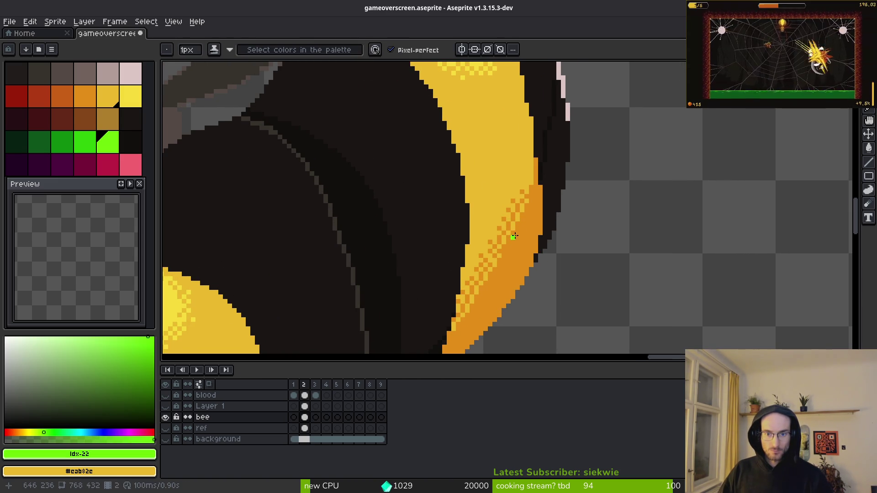
scroll(524, 187, up, 1)
mouse_move(524, 187)
mouse_down()
mouse_move(491, 274)
mouse_move(523, 235)
mouse_move(535, 239)
mouse_move(525, 239)
mouse_up()
scroll(525, 239, up, 4)
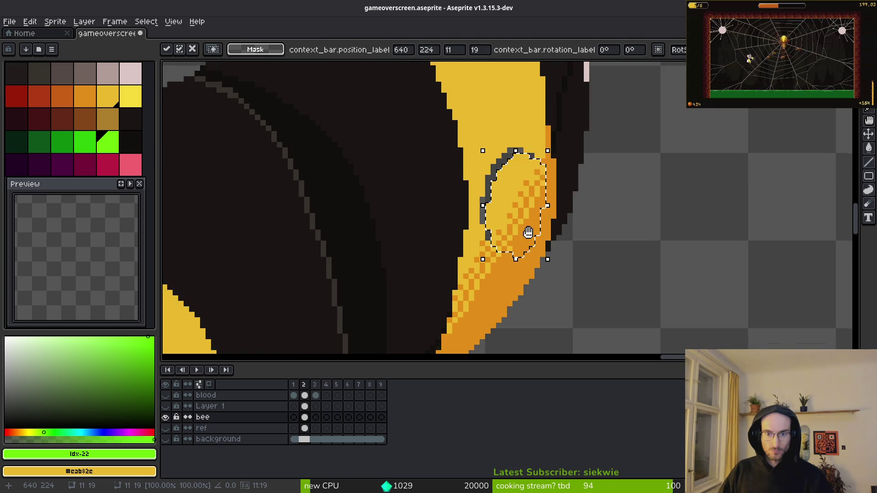
key(ctrl+d)
mouse_move(488, 215)
mouse_down()
mouse_move(457, 256)
mouse_move(499, 245)
mouse_up()
key(ctrl+d)
- Eyedrop the stripe's yellow and bucket-fill the four grey gaps in the stripe
key(i)
click(532, 145)
key(g)
click(497, 228)
click(527, 228)
click(498, 140)
click(511, 105)
scroll(564, 233, down, 4)
scroll(583, 147, up, 3)
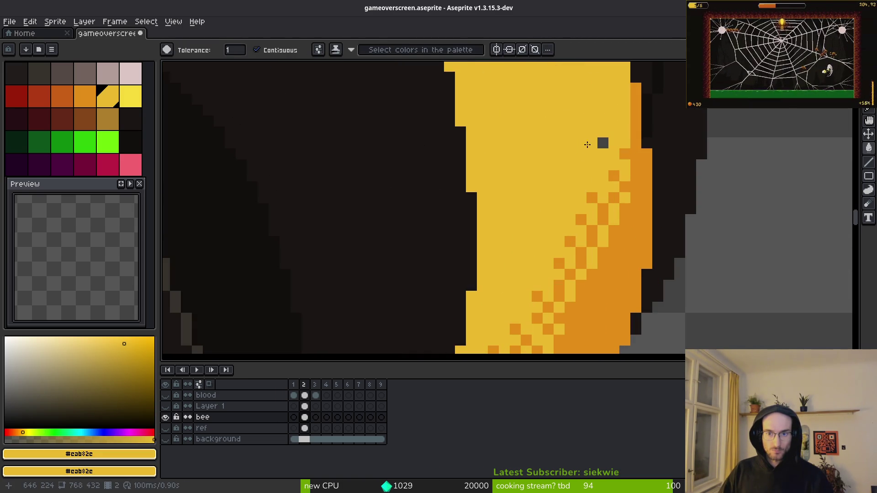
scroll(587, 264, up, 1)
- Pick the stripe's orange and pencil one yellow pixel orange, undoing an unwanted orange fill
alt+click(566, 237)
click(526, 211)
key(ctrl+z)
key(b)
click(527, 210)
scroll(571, 229, down, 2)
scroll(549, 244, up, 2)
- Paint a diagonal of four yellow dither pixels into the orange band
right_click(564, 232)
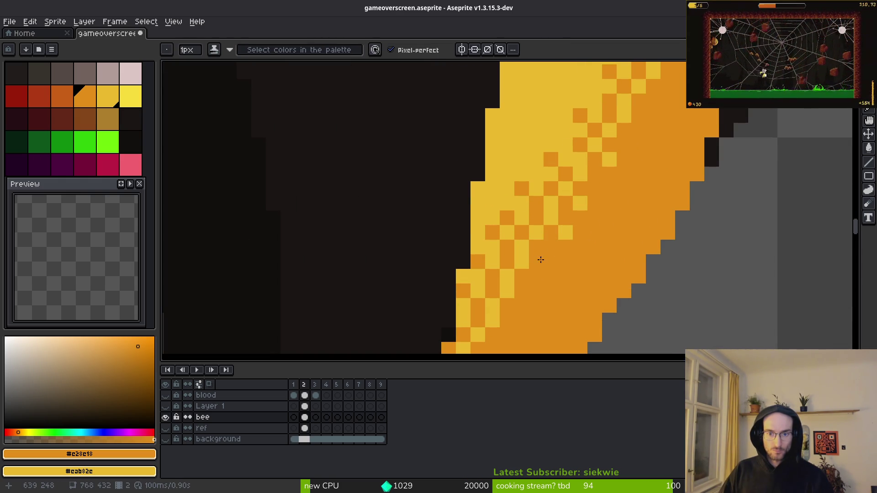
right_click(550, 247)
right_click(535, 276)
right_click(521, 306)
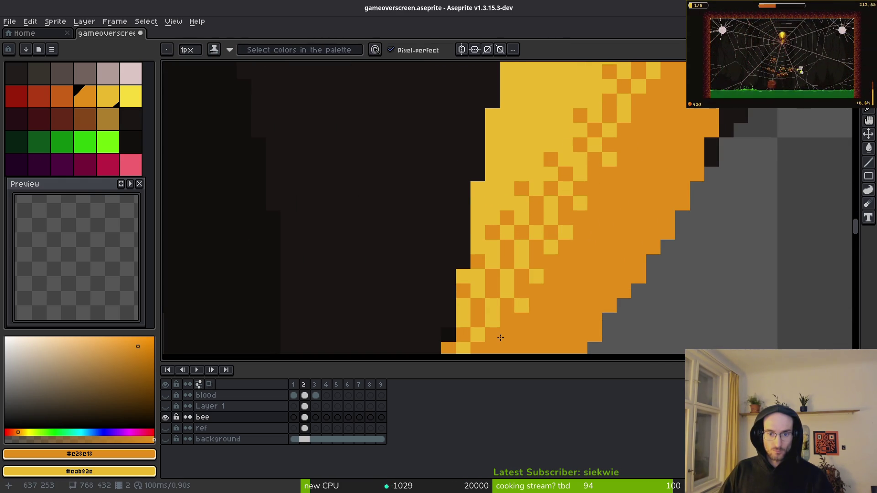
scroll(519, 323, down, 2)
scroll(588, 246, up, 2)
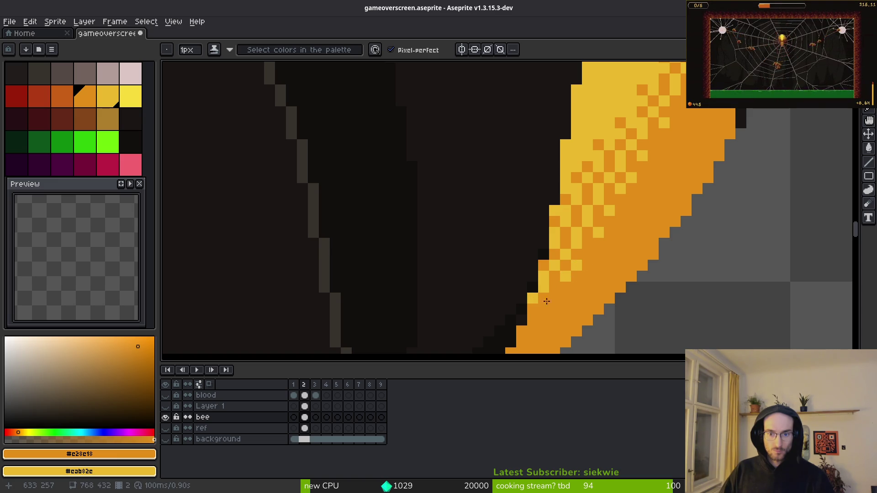
scroll(539, 311, down, 2)
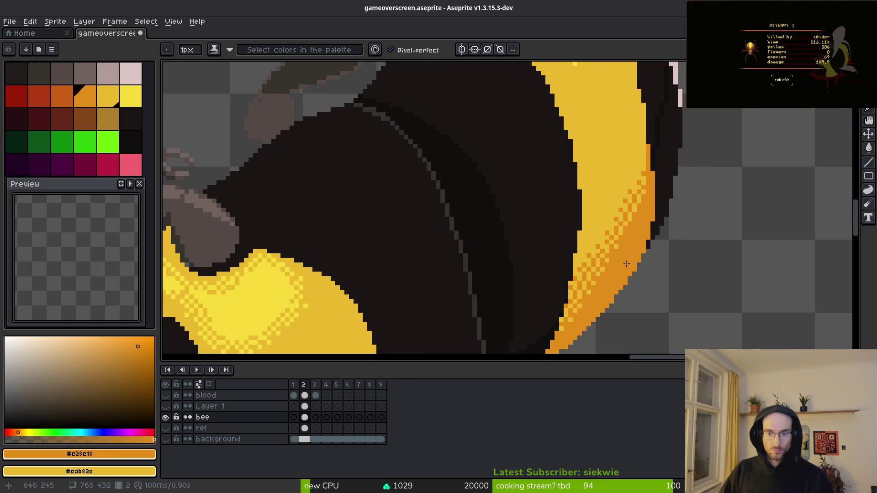
scroll(634, 223, up, 2)
- Extend the yellow dither pixels upward along the orange band with eight more pixels
right_click(609, 256)
right_click(620, 234)
right_click(631, 223)
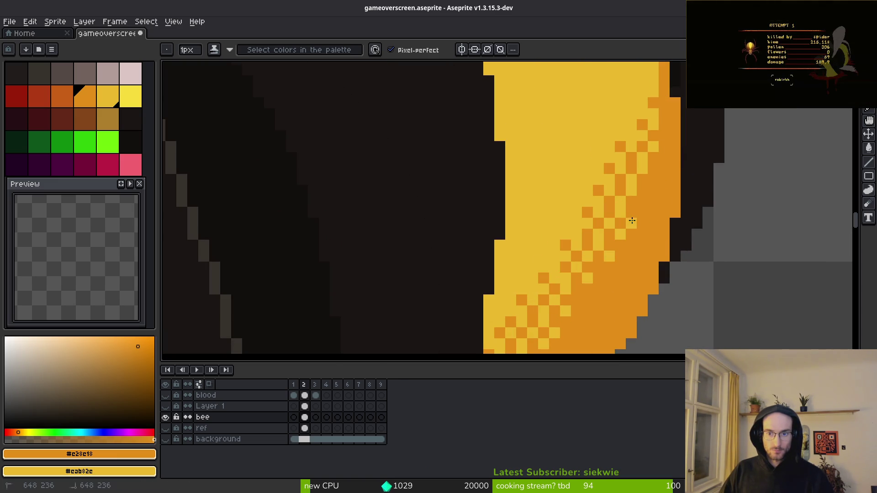
right_click(642, 211)
right_click(653, 179)
right_click(664, 157)
right_click(664, 136)
right_click(663, 114)
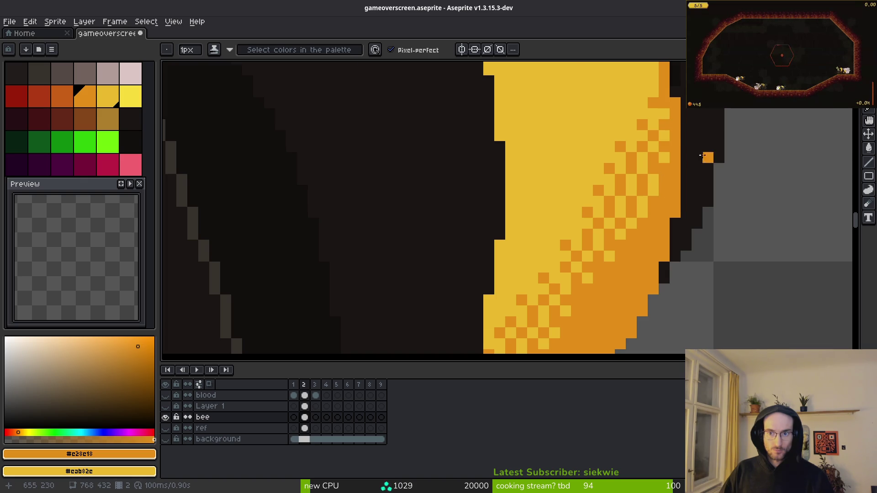
scroll(717, 203, down, 3)
scroll(717, 204, up, 3)
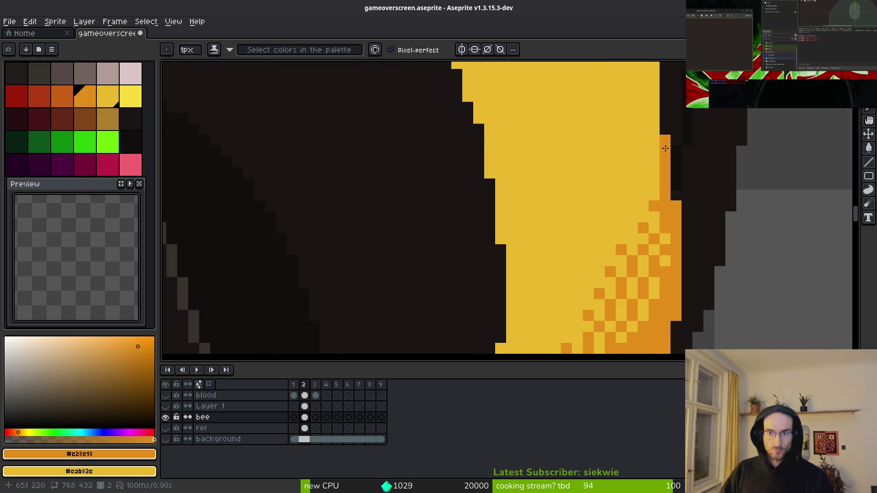
- Turn seven more orange edge and dither pixels yellow along the band
right_click(665, 146)
right_click(662, 171)
right_click(665, 196)
right_click(665, 206)
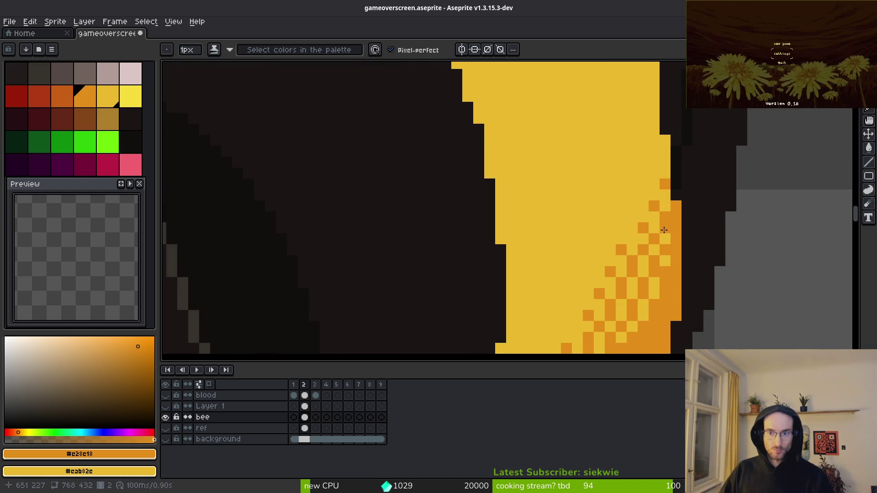
right_click(665, 217)
right_click(677, 210)
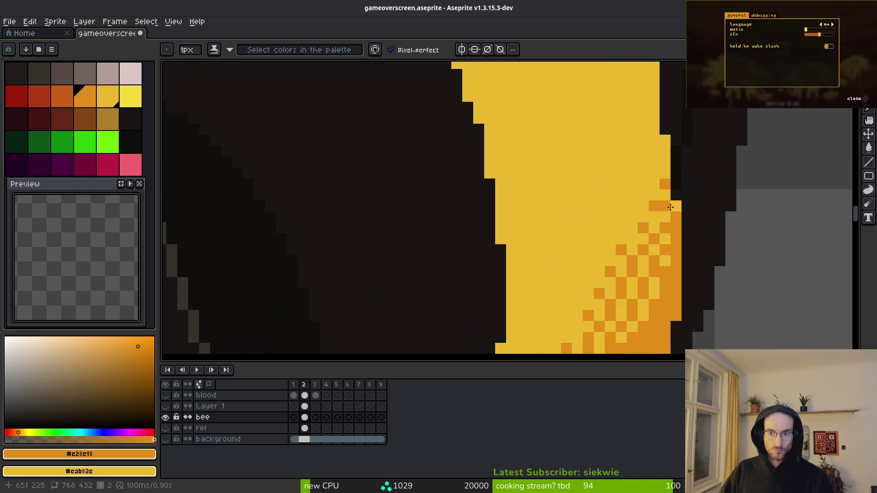
right_click(670, 207)
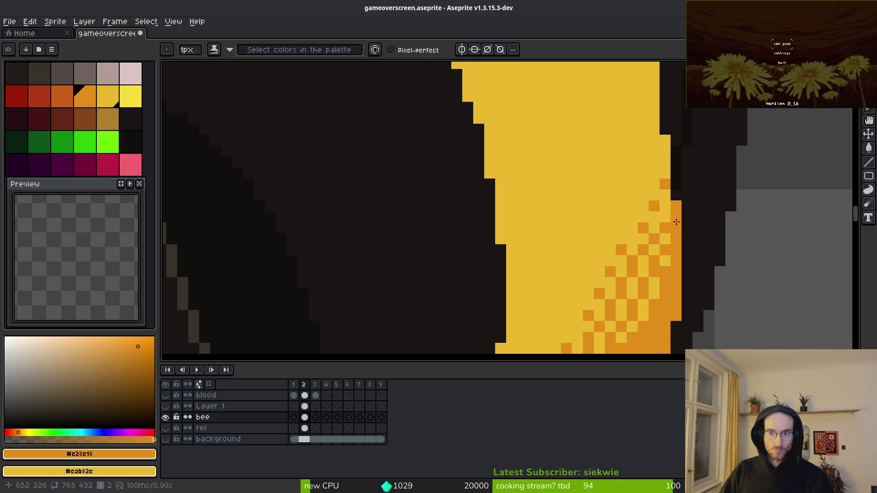
scroll(677, 233, down, 4)
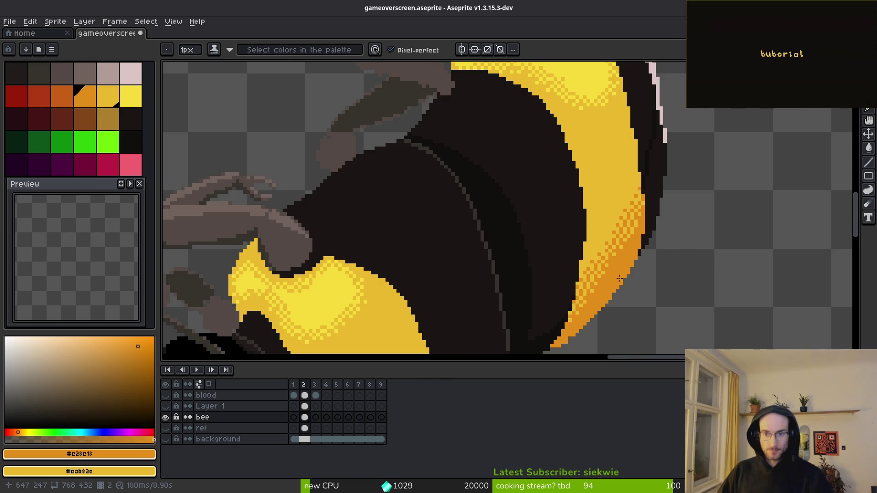
scroll(631, 178, up, 3)
- Rework the checkered orange dither, swapping several orange pixels to yellow and repainting orange ones
right_click(607, 179)
right_click(600, 179)
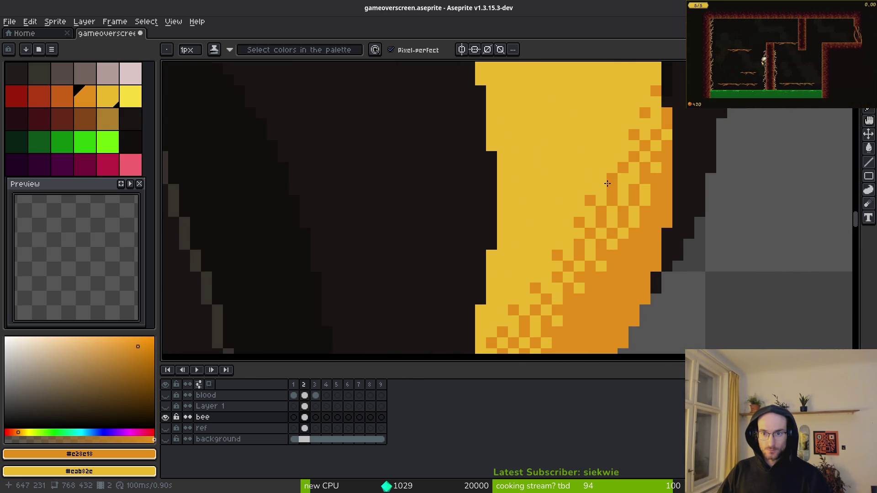
click(612, 190)
right_click(611, 201)
scroll(619, 210, down, 3)
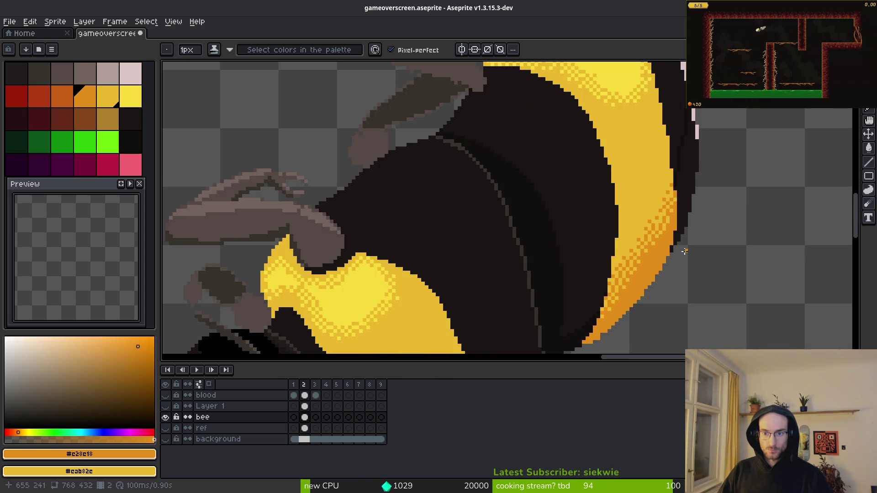
scroll(639, 197, up, 4)
right_click(629, 184)
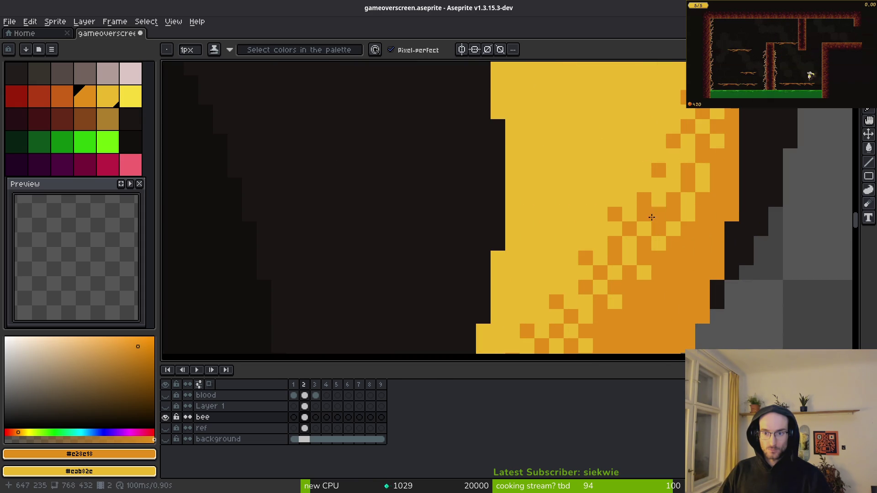
right_click(644, 214)
click(629, 214)
scroll(632, 214, down, 3)
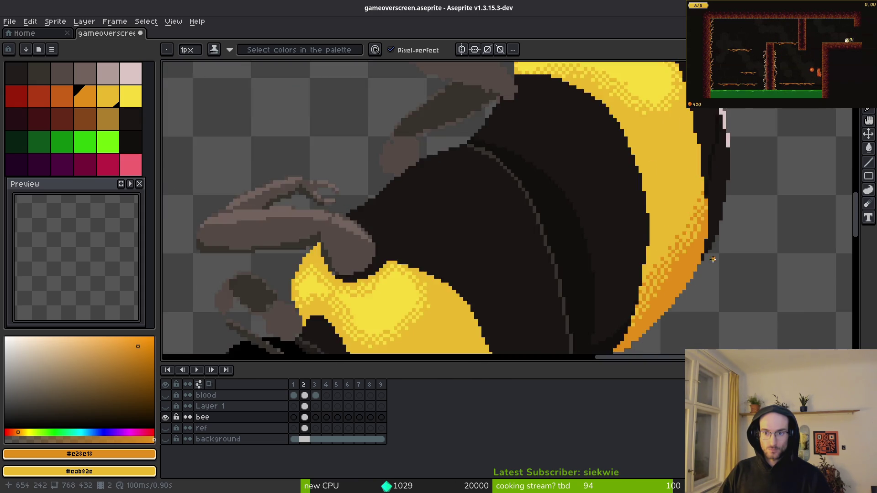
scroll(649, 210, up, 2)
click(667, 238)
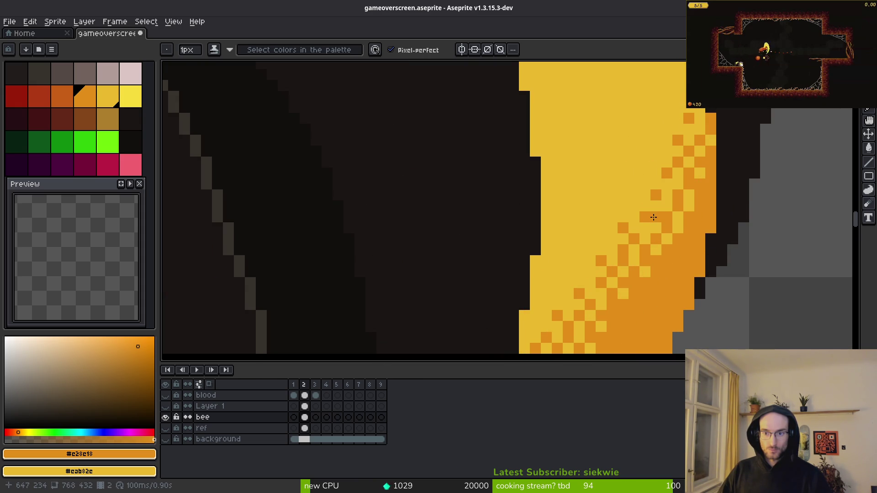
right_click(643, 223)
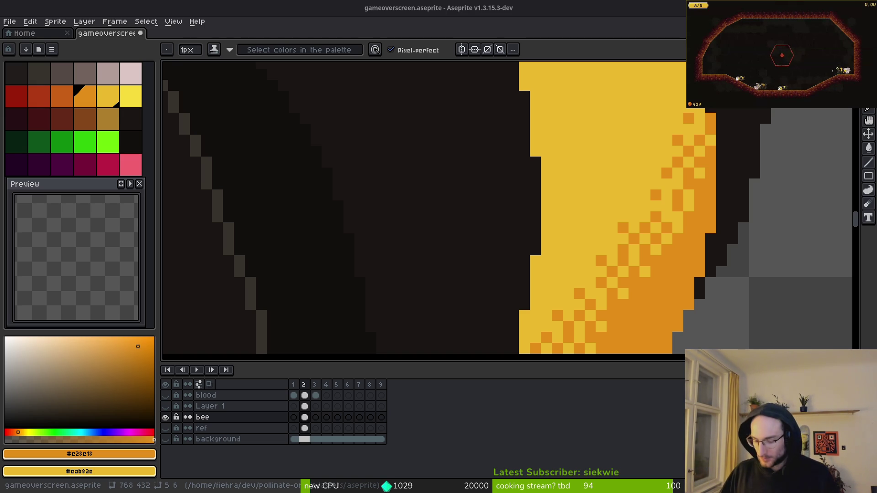
key(super)
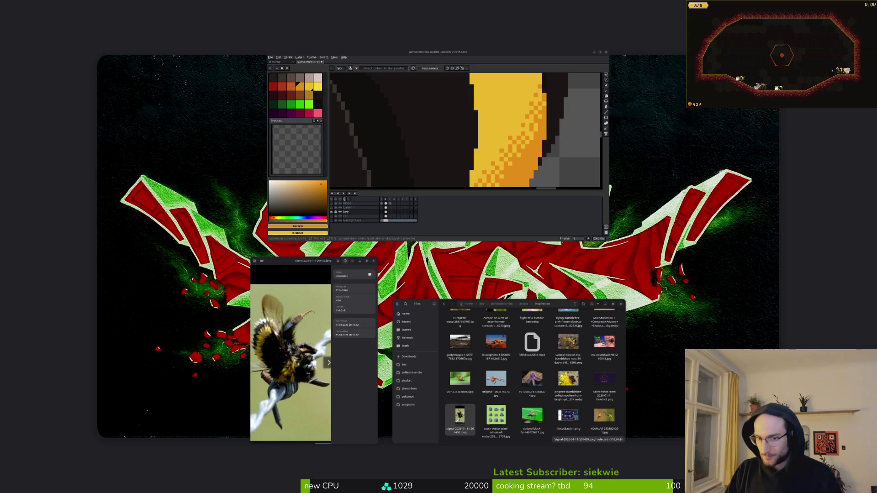
click(344, 199)
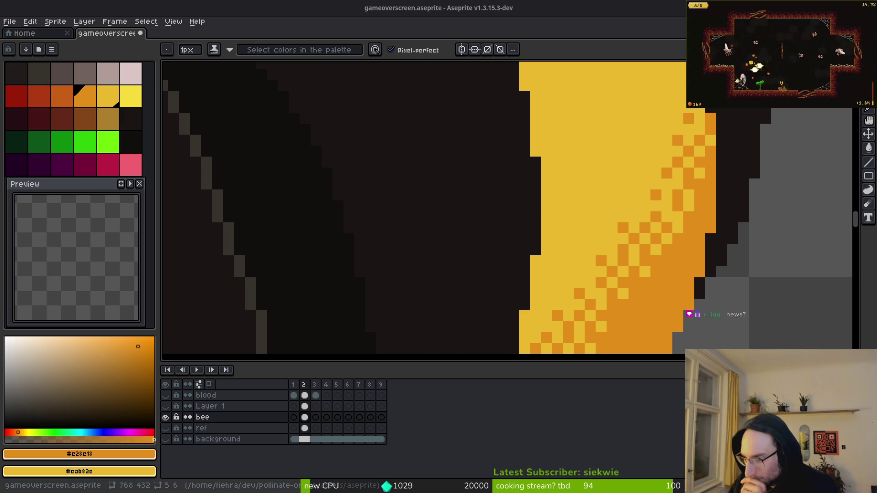
- Scroll the canvas view over the bee sprite's striped band
scroll(502, 294, down, 2)
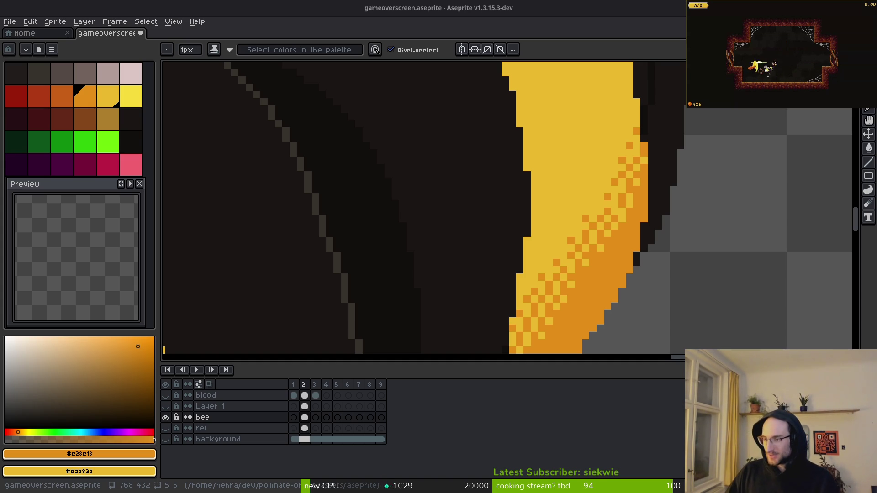
- Switch to Files, go up one folder, and open the screenshotSelection folder
key(super)
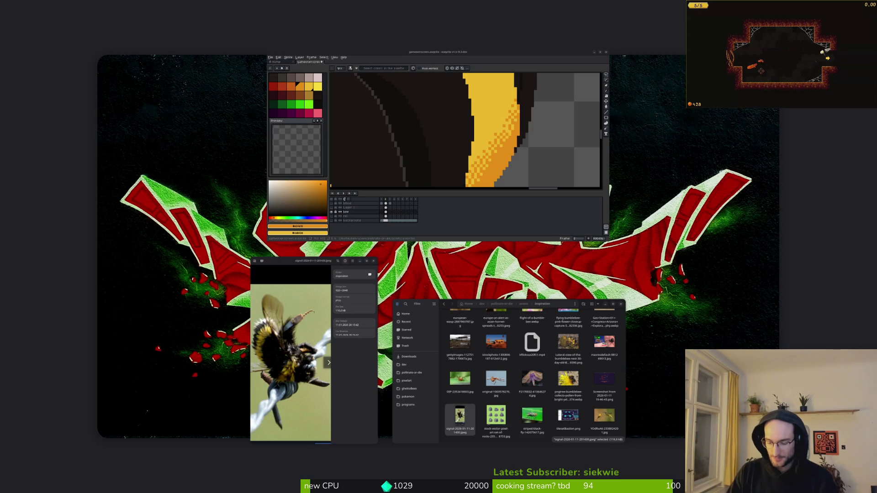
key(super)
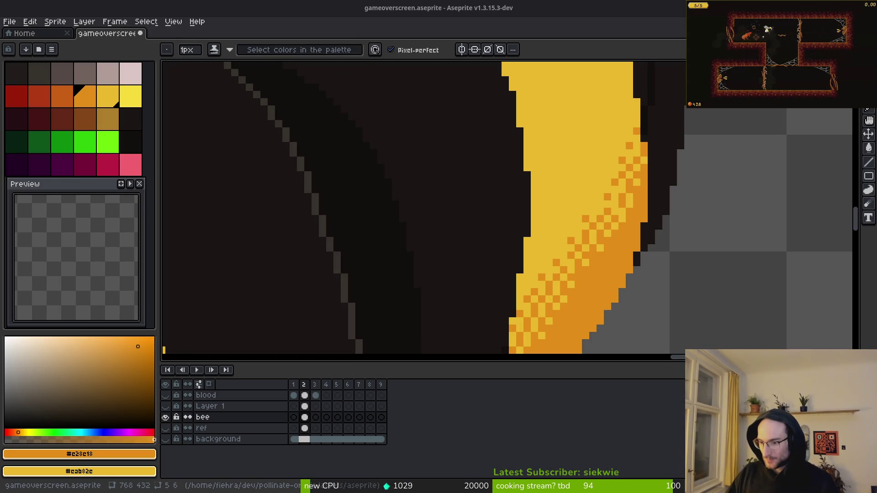
key(alt+Tab)
key(alt+Up)
double_click(579, 267)
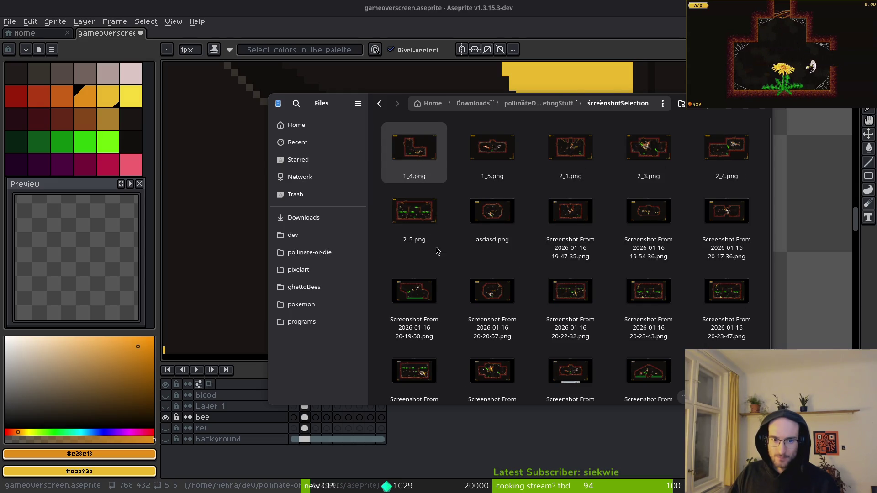
- Select the 2_5.png screenshot and move the GIMP window up and left
click(413, 212)
scroll(648, 150, down, 1)
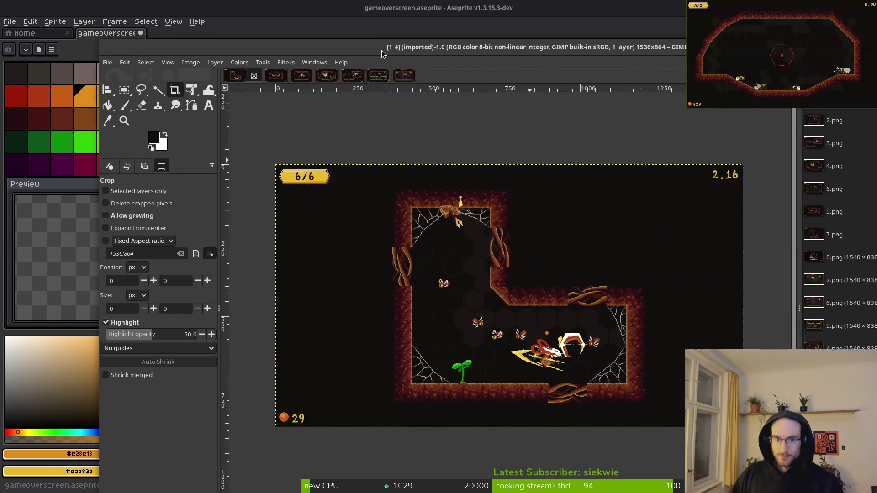
drag(382, 50, 314, 24)
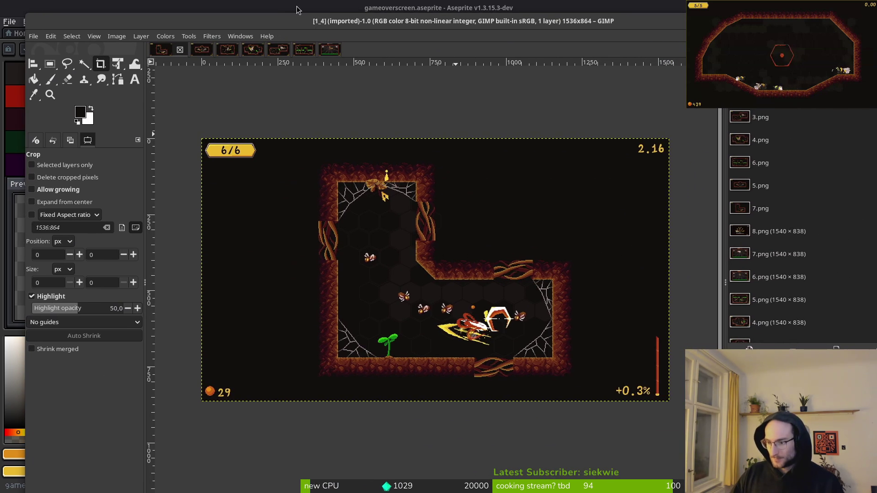
- Maximize the GIMP window, start exporting 1_4.png, then cancel the export
double_click(267, 21)
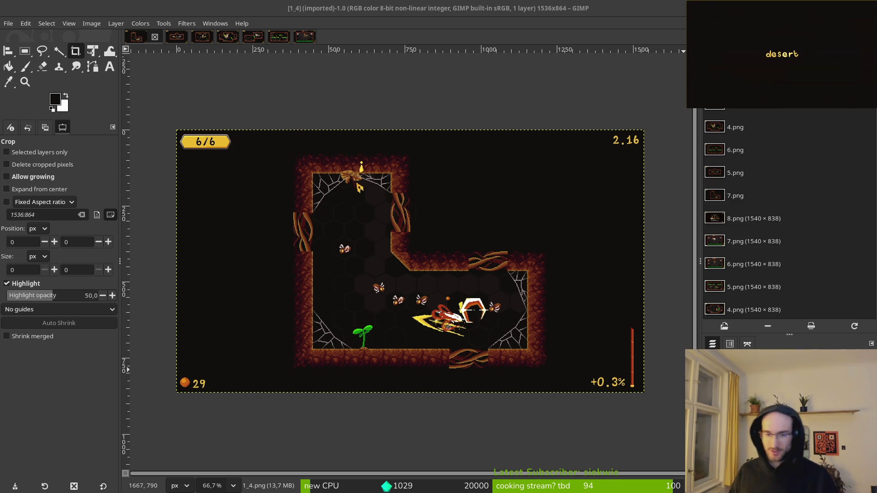
scroll(424, 230, down, 1)
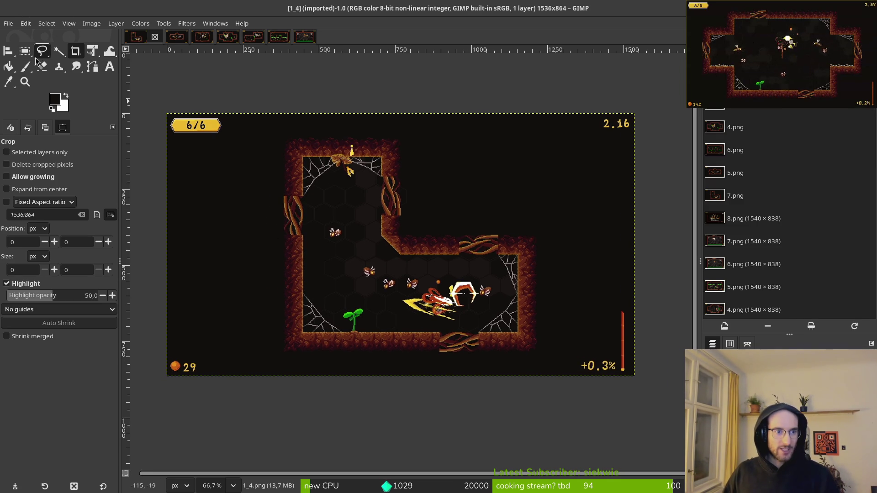
click(8, 24)
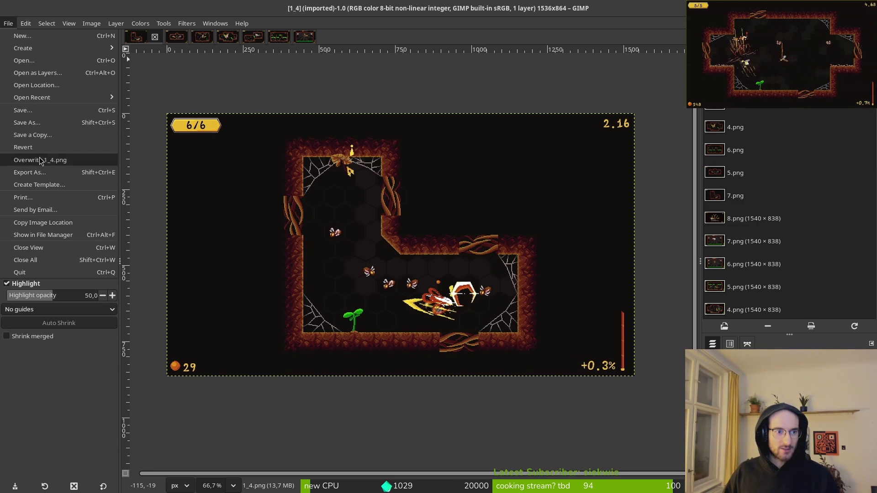
click(30, 173)
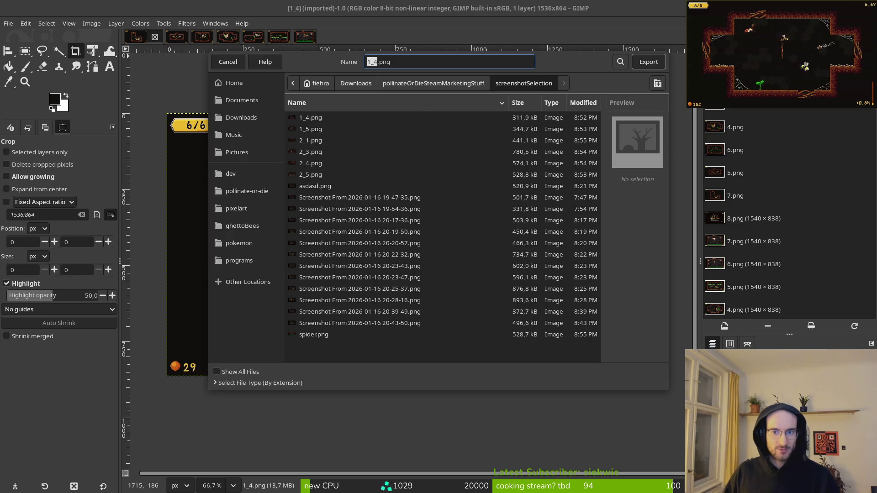
click(228, 61)
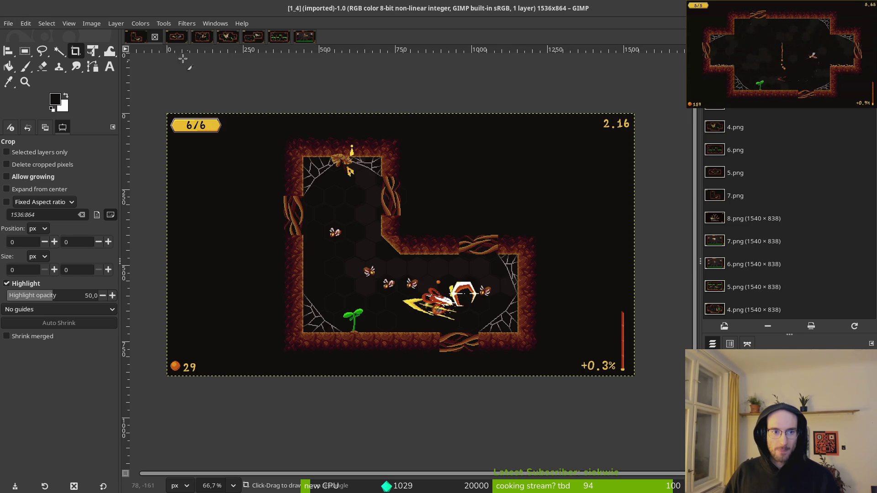
- Scale the 1_4 screenshot from 1536 wide to 1920×1080 and inspect the result
click(83, 26)
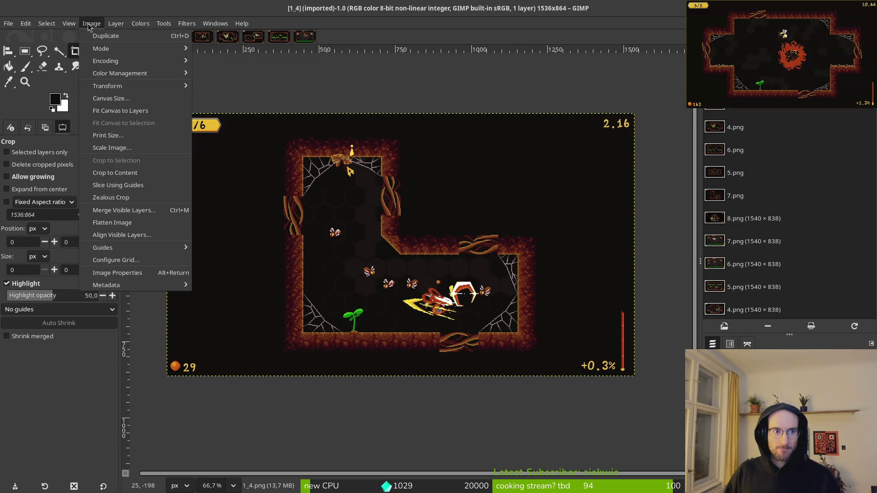
mouse_move(134, 89)
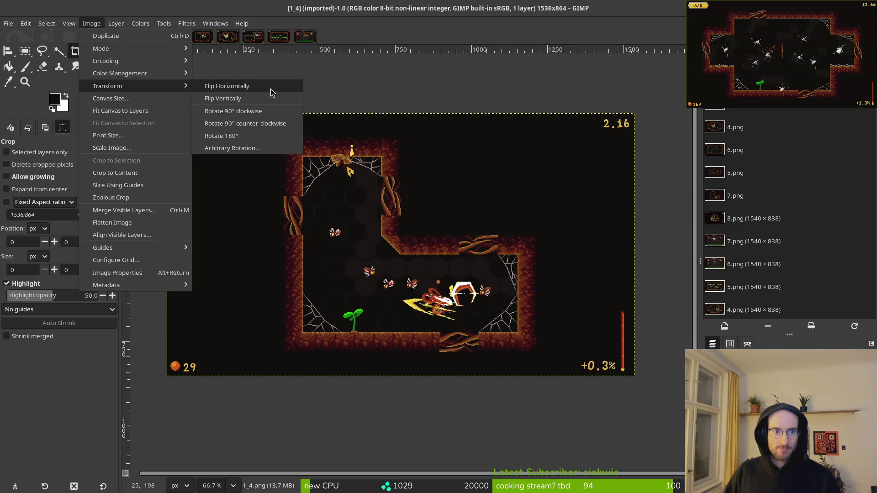
click(121, 147)
double_click(406, 174)
text(1920)
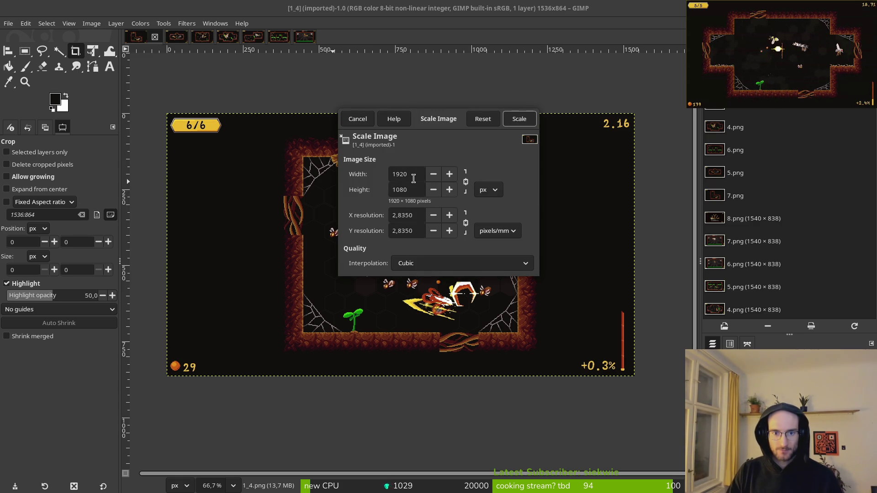
click(519, 118)
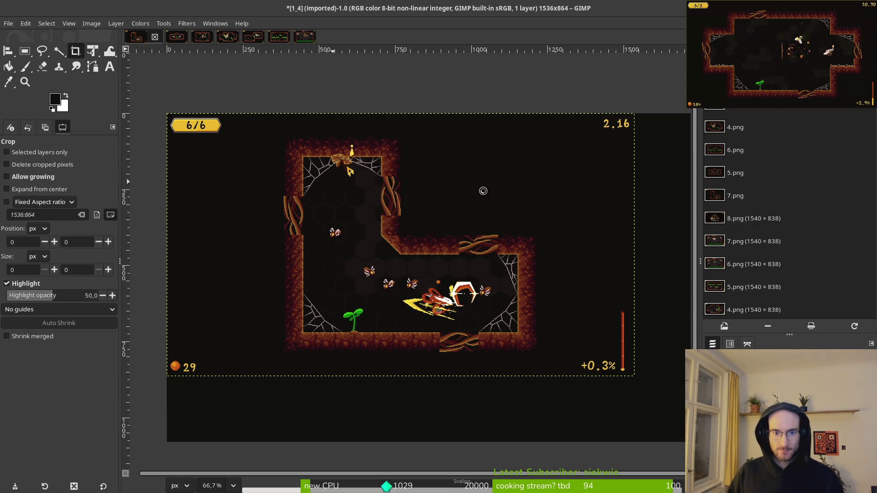
scroll(467, 305, up, 5)
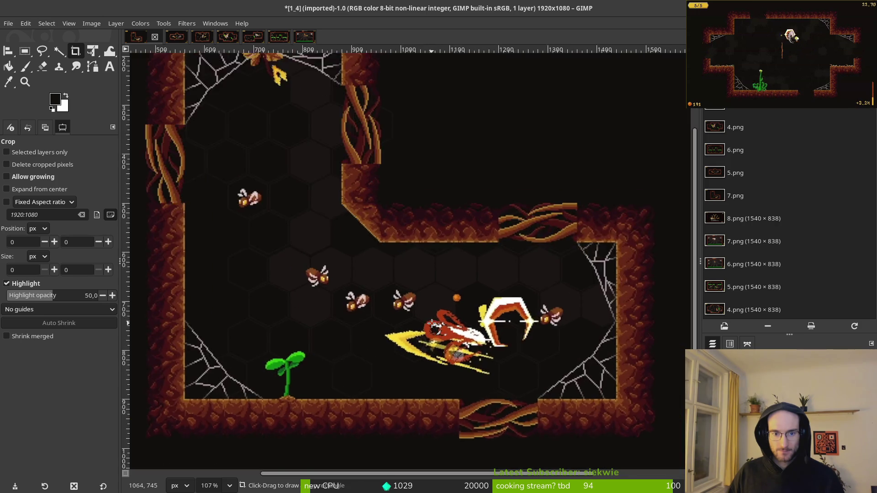
scroll(441, 328, down, 5)
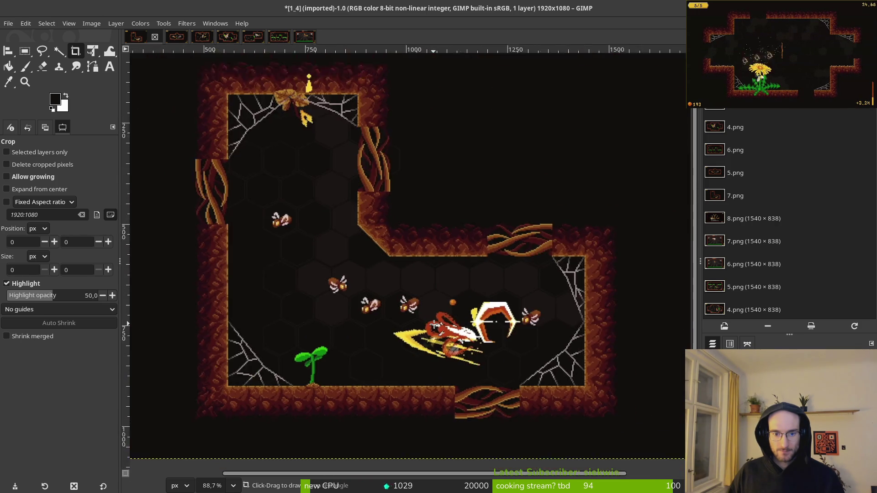
scroll(351, 348, up, 2)
scroll(364, 366, up, 1)
scroll(415, 337, up, 1)
scroll(538, 364, up, 2)
scroll(512, 340, up, 1)
scroll(512, 339, down, 1)
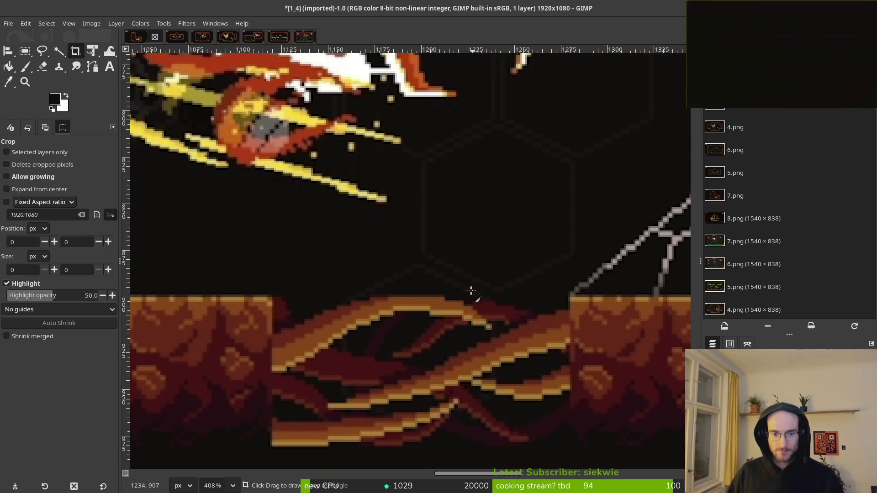
scroll(484, 309, down, 1)
scroll(470, 280, down, 1)
scroll(433, 257, down, 1)
scroll(439, 283, up, 3)
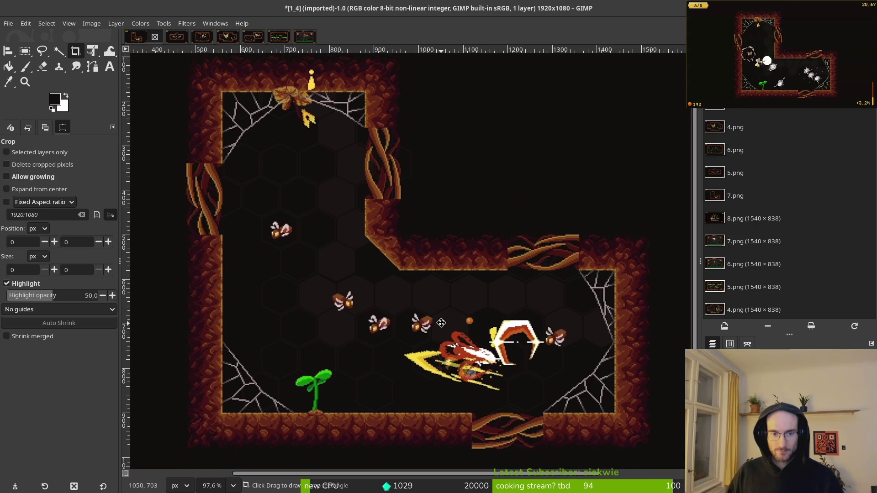
scroll(445, 315, up, 1)
scroll(439, 336, down, 1)
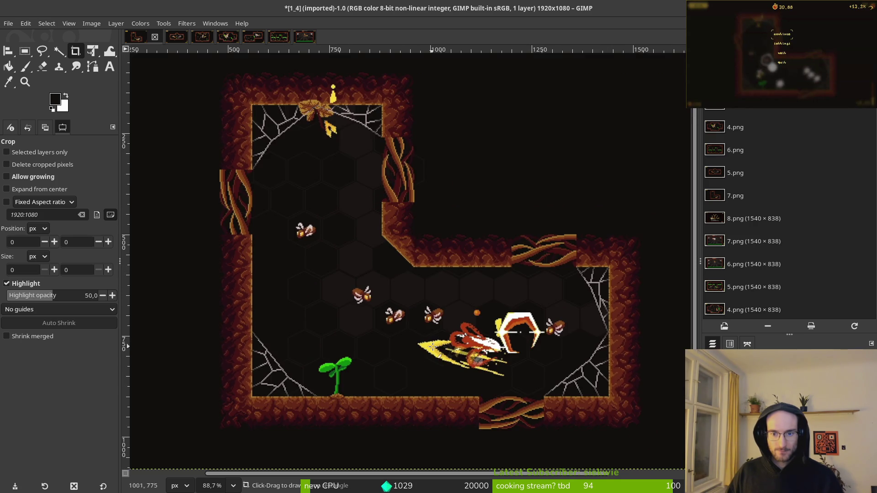
scroll(434, 348, down, 1)
scroll(446, 335, down, 3)
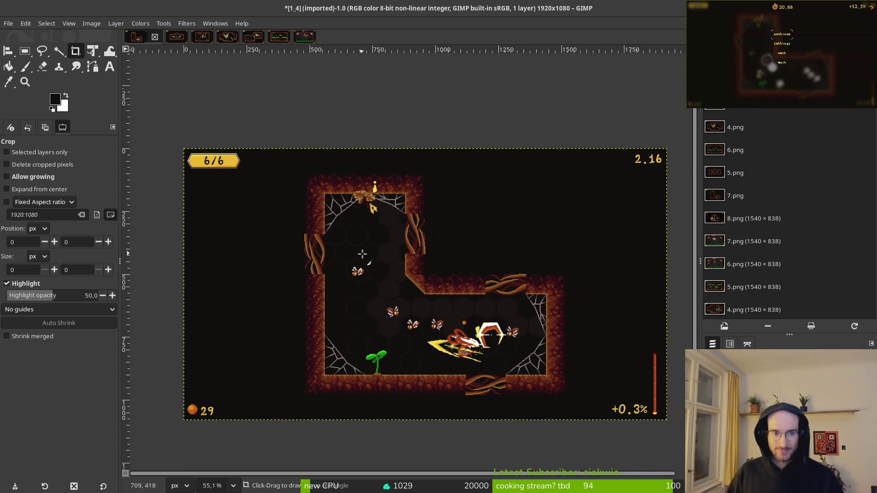
scroll(362, 254, up, 5)
scroll(413, 320, down, 2)
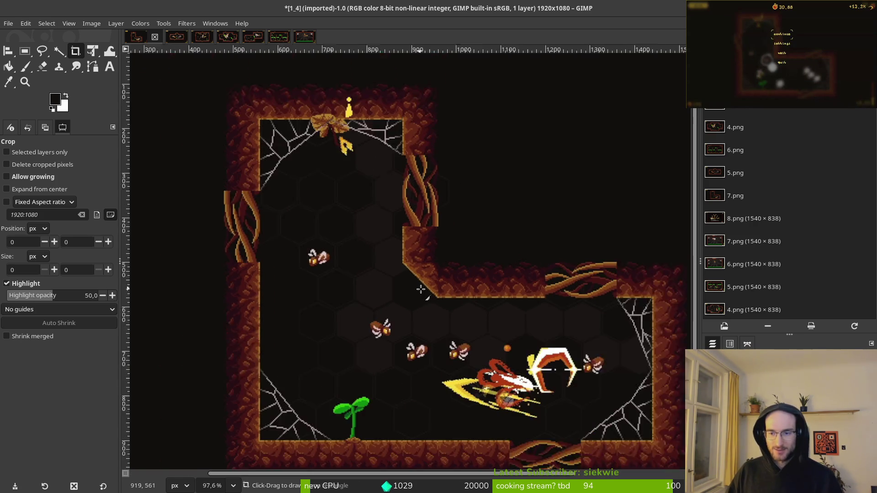
scroll(413, 297, down, 1)
scroll(413, 274, up, 1)
scroll(414, 254, down, 1)
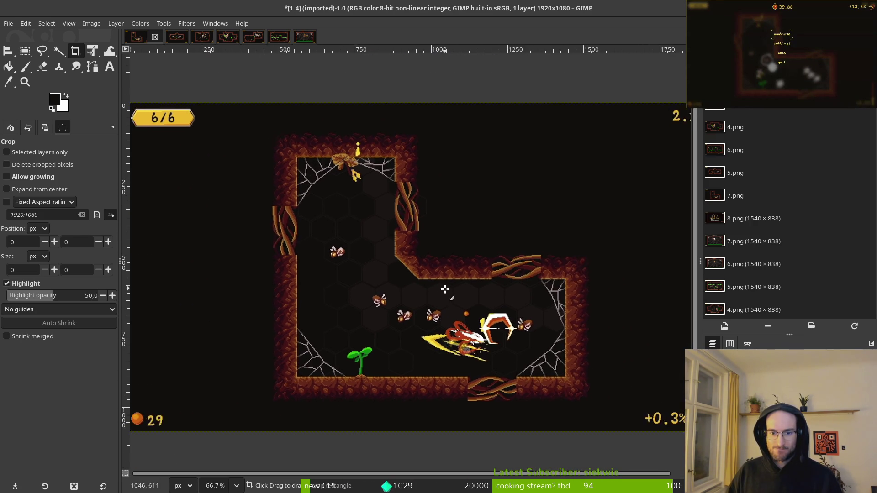
scroll(425, 265, down, 1)
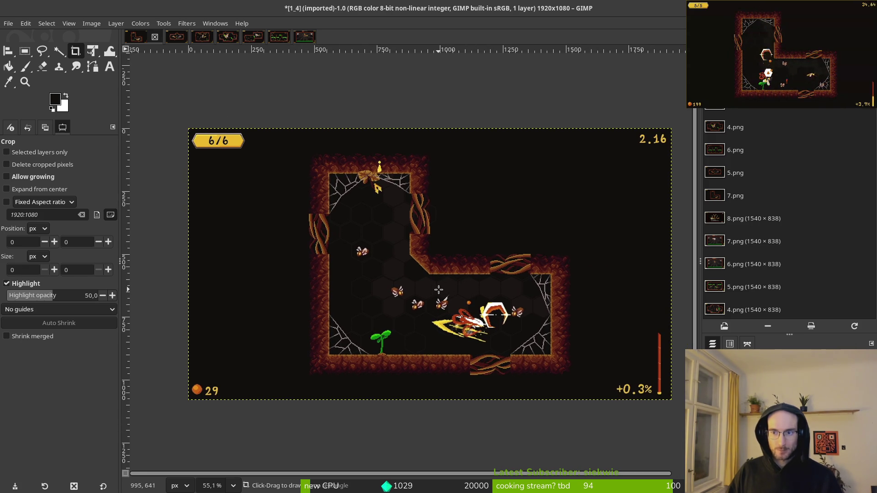
scroll(351, 240, right, 2)
- Cancel the XCF save and bring up the export of 1_4.png instead
key(ctrl+s)
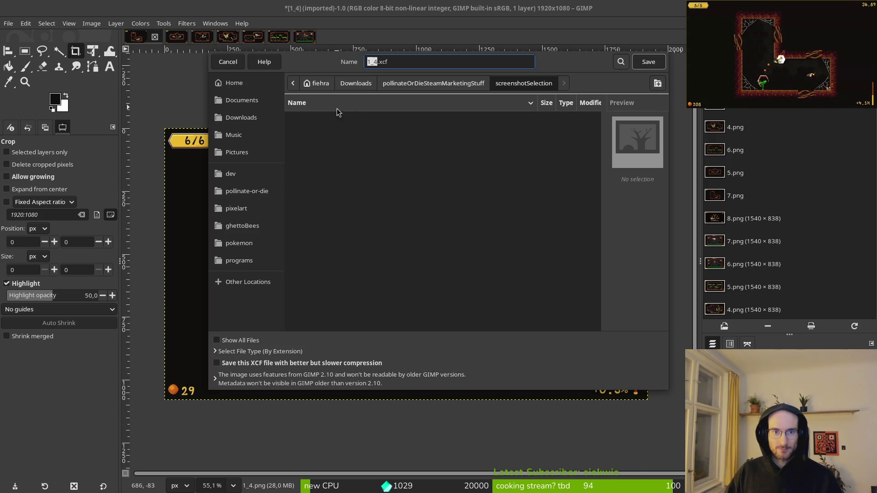
key(Escape)
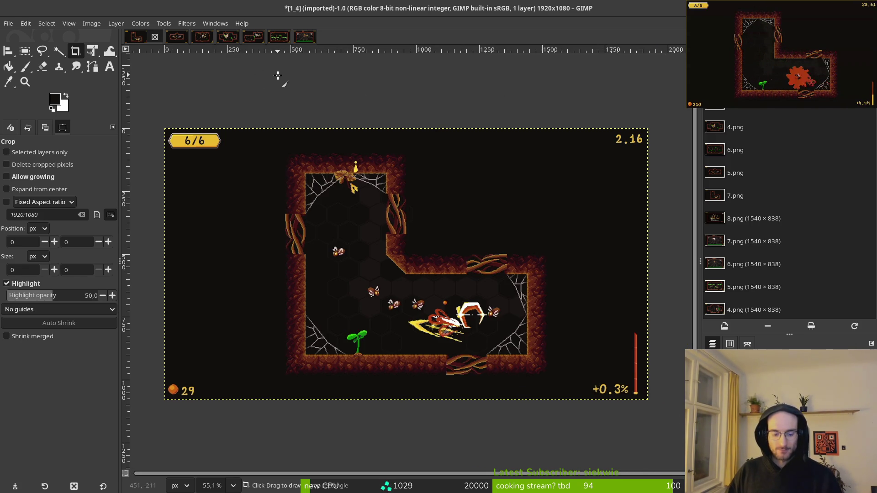
key(ctrl+shift+e)
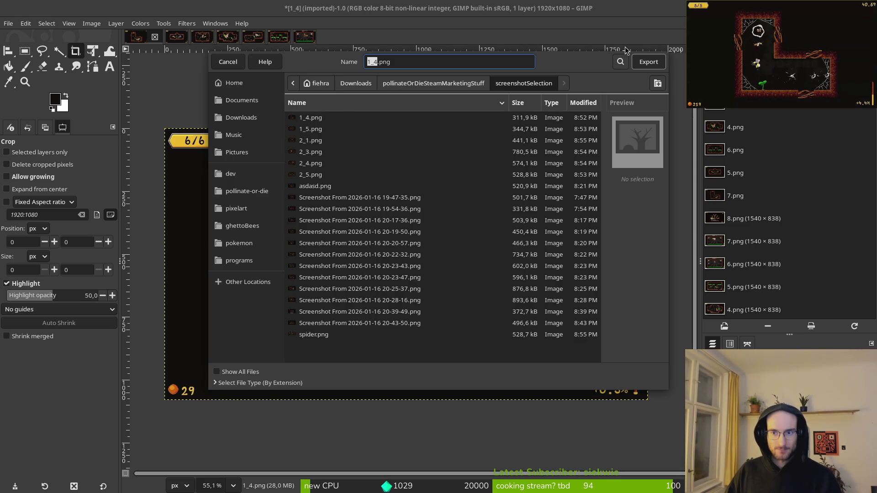
- Export over 1_4.png with default PNG settings, then close 1_4 discarding changes
click(648, 63)
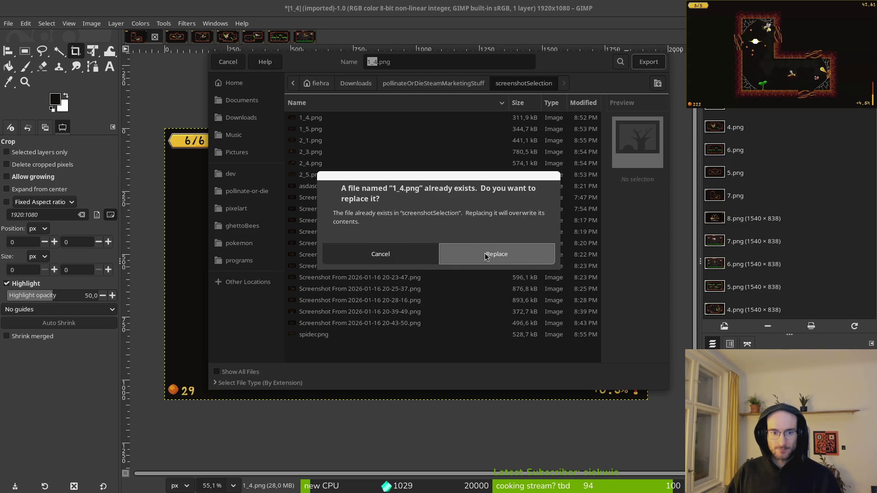
click(484, 253)
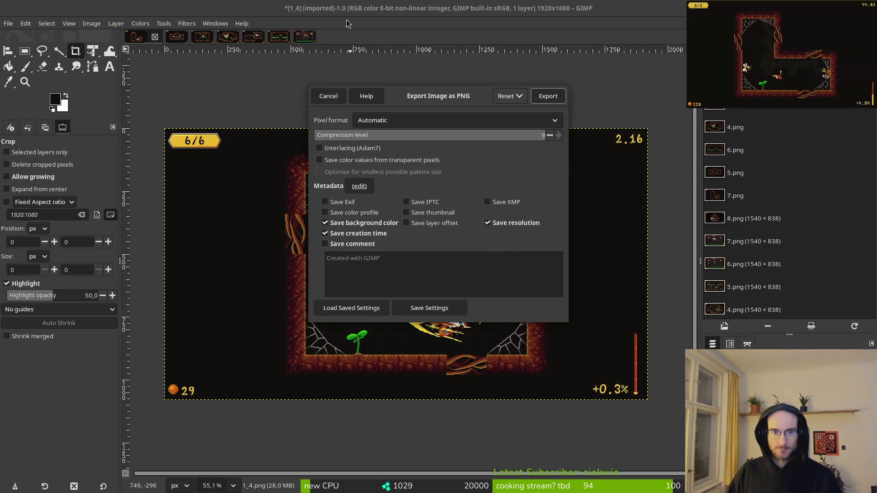
click(548, 96)
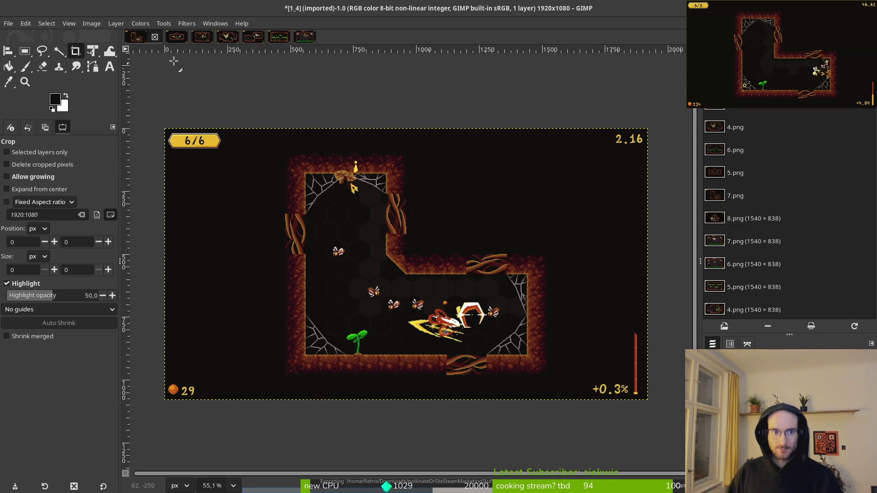
click(154, 38)
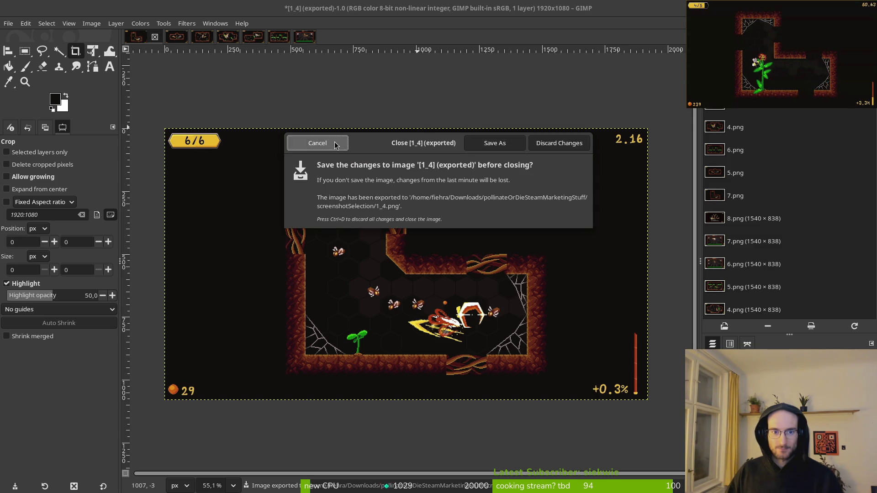
click(551, 146)
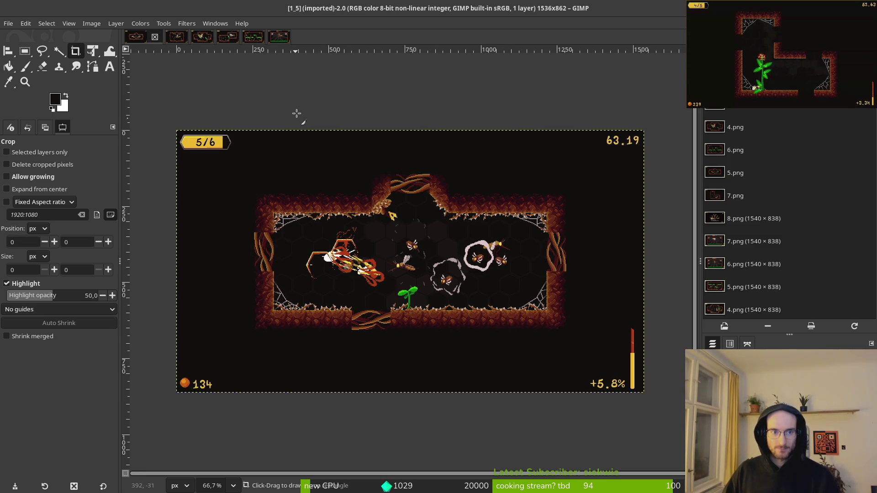
- Scale the 1_5 screenshot to 1920 pixels wide (1920×1078)
click(91, 23)
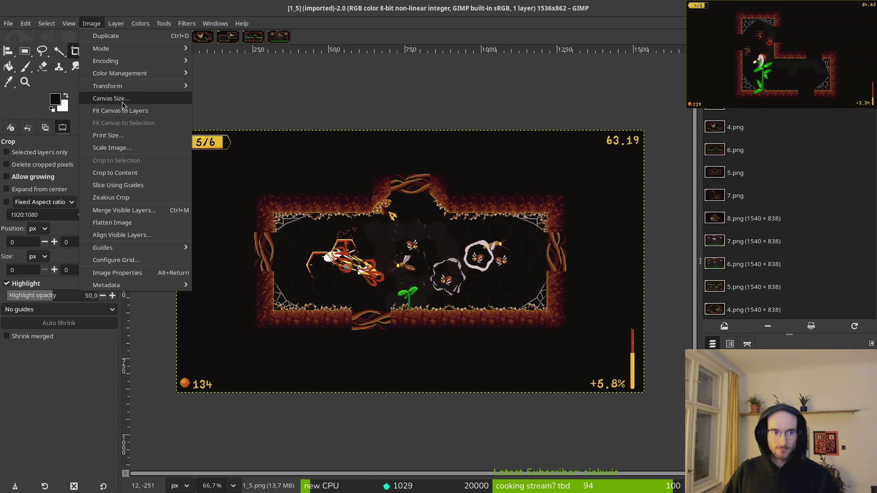
click(114, 149)
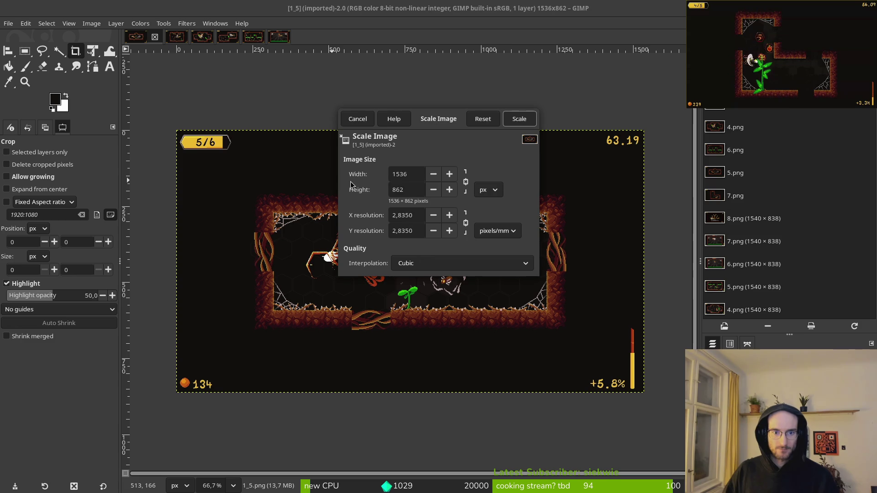
double_click(414, 175)
text(1920)
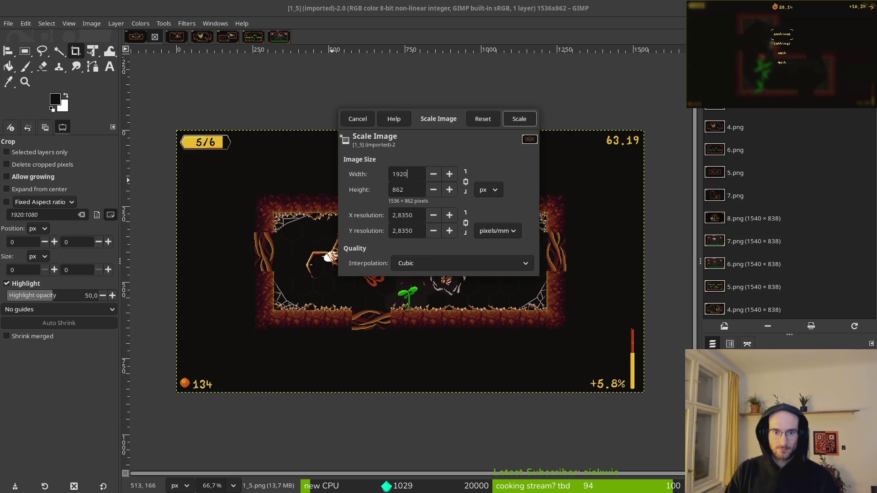
click(519, 119)
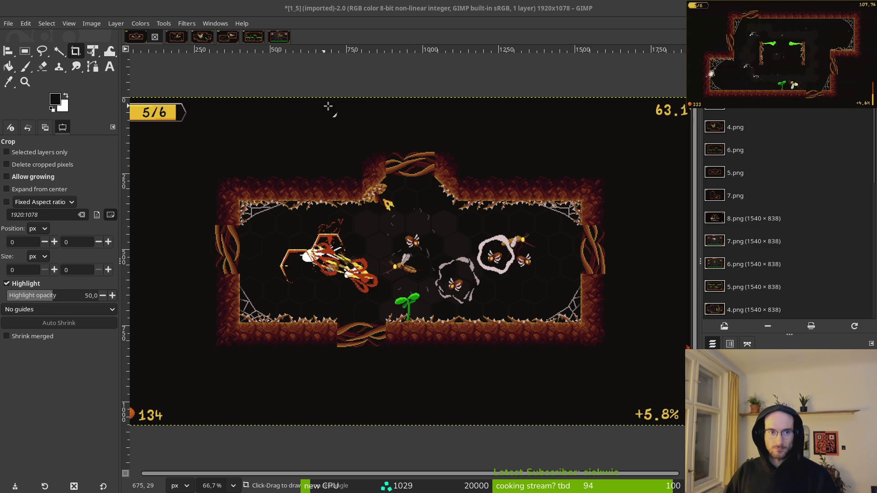
- Export it over 1_5.png with default PNG options and close it, discarding changes
scroll(329, 108, left, 1)
key(ctrl+shift+e)
click(648, 61)
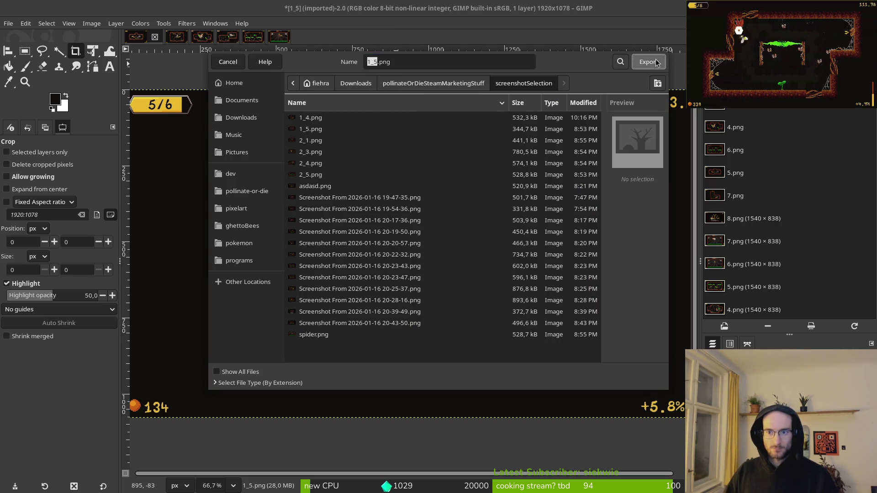
click(505, 251)
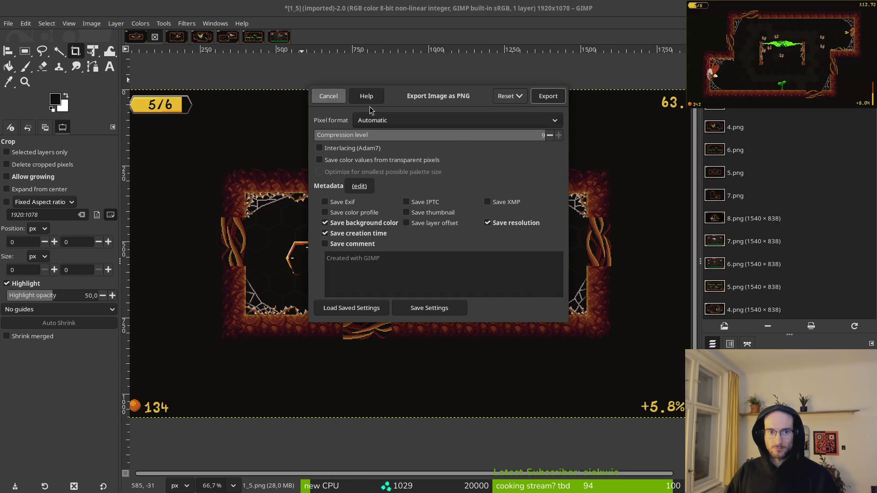
click(548, 96)
click(153, 39)
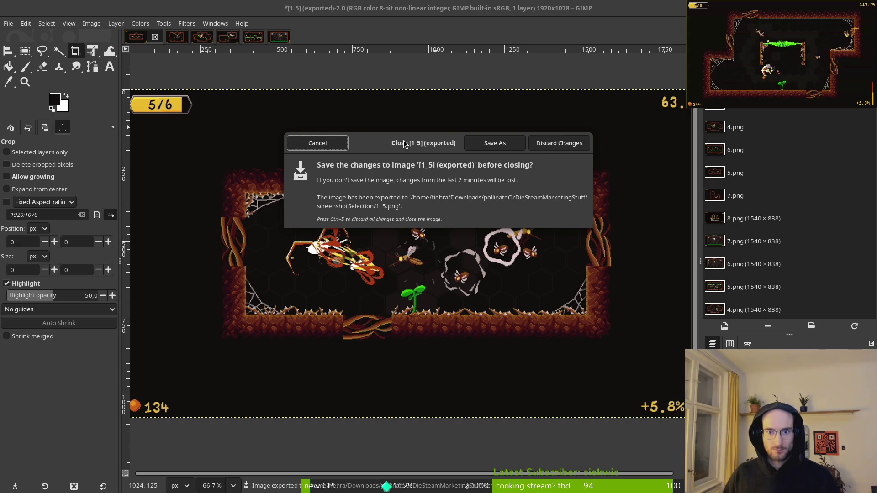
click(559, 143)
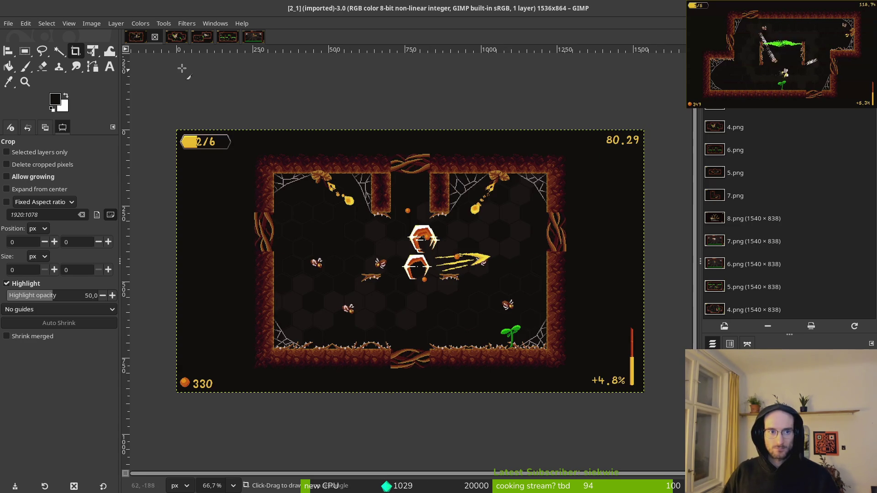
- Scale the 2_1 screenshot to 1920×1080 and look over the result
click(92, 23)
click(128, 149)
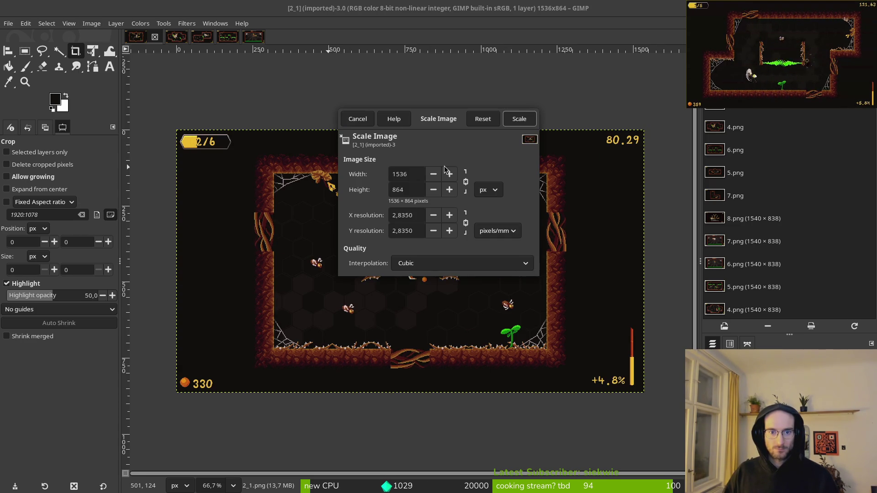
double_click(407, 175)
text(19)
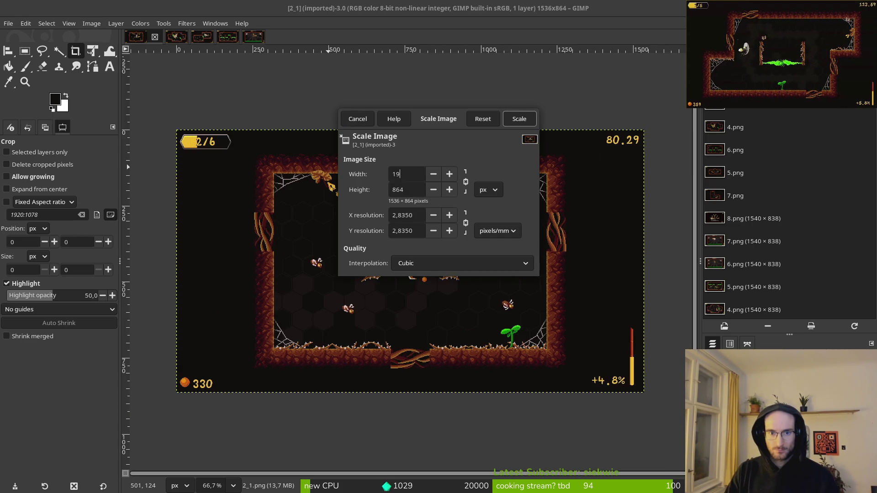
click(519, 119)
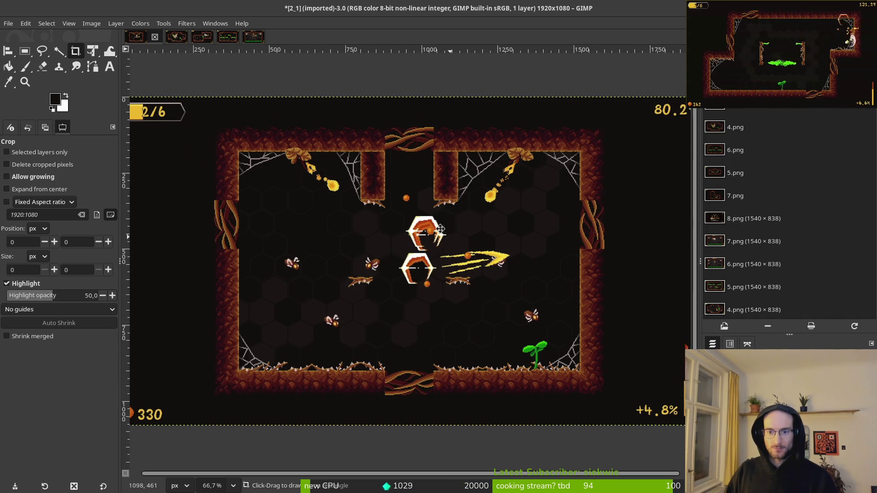
scroll(355, 138, down, 1)
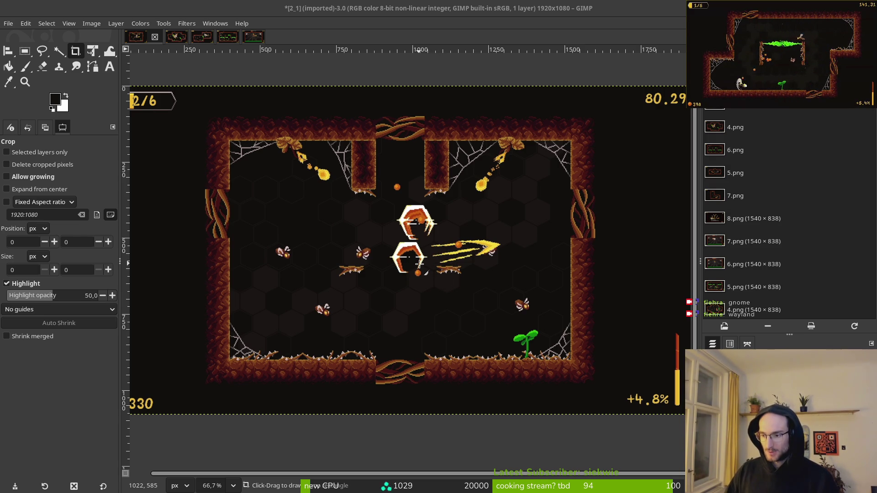
key(space)
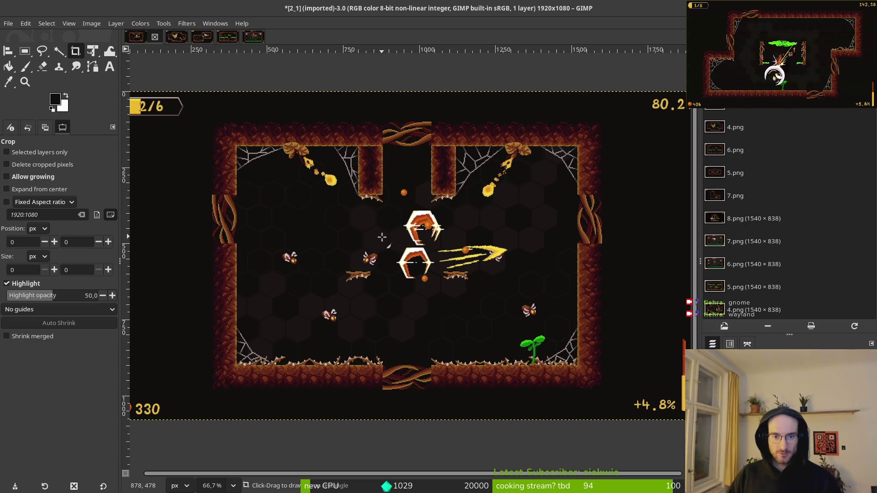
key(space)
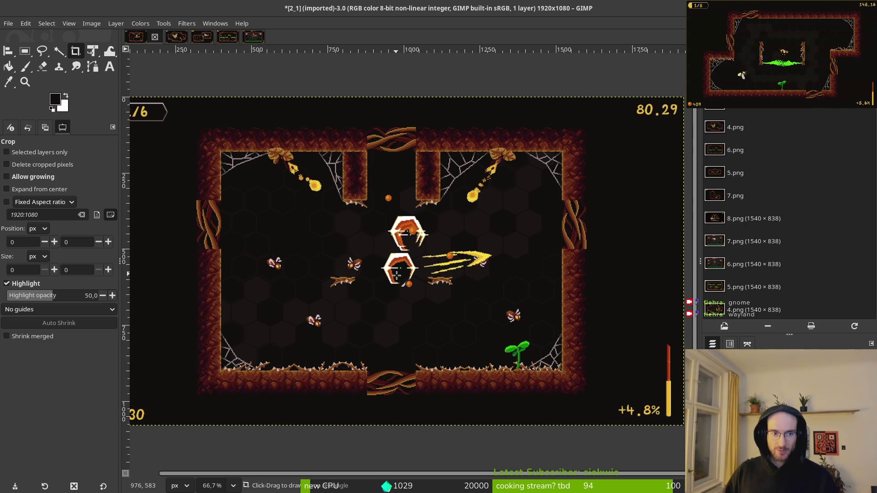
scroll(397, 273, down, 2)
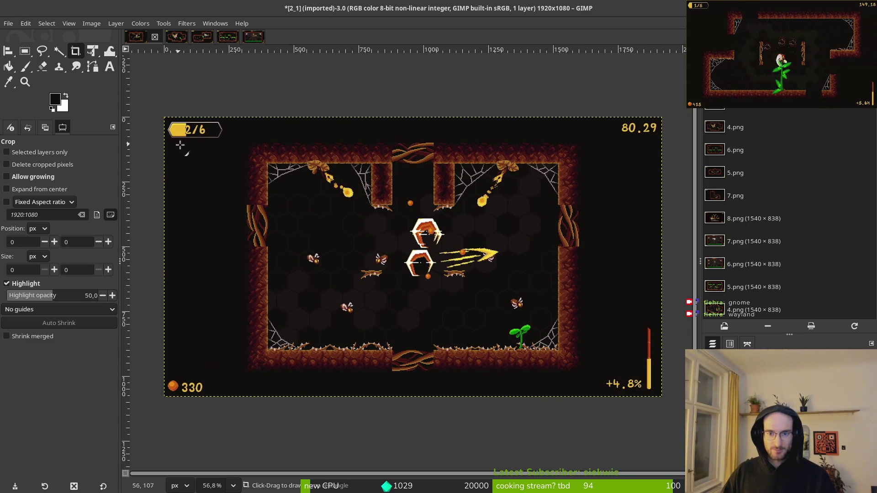
- Reopen Scale Image to confirm the 1920×1080 size, then cancel unchanged
click(91, 23)
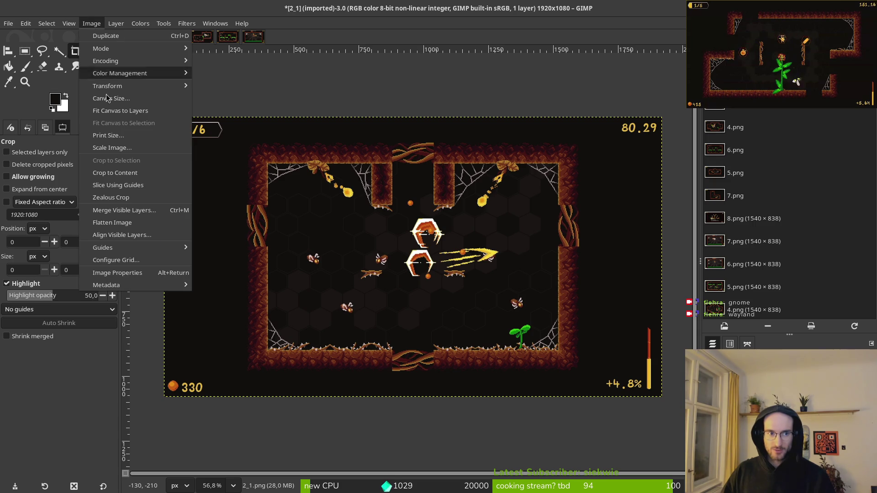
click(121, 151)
key(Escape)
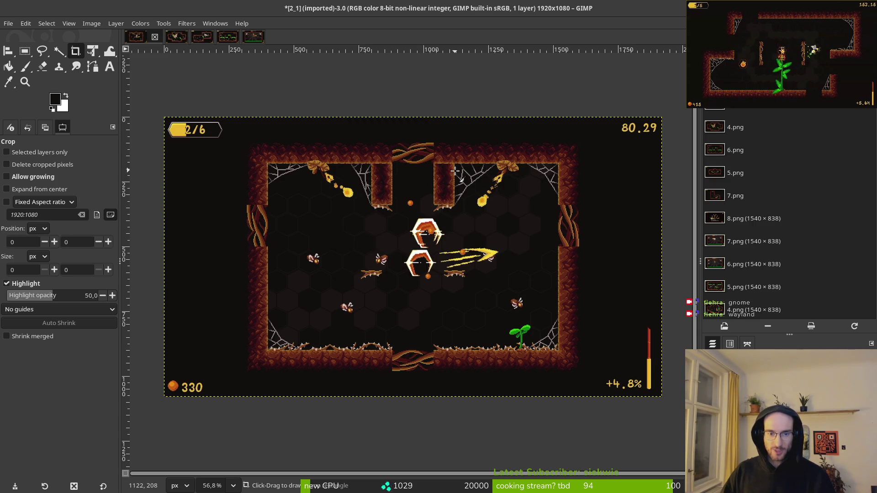
- Export over 2_1.png with default PNG options and close 2_1, discarding changes
key(ctrl+shift+e)
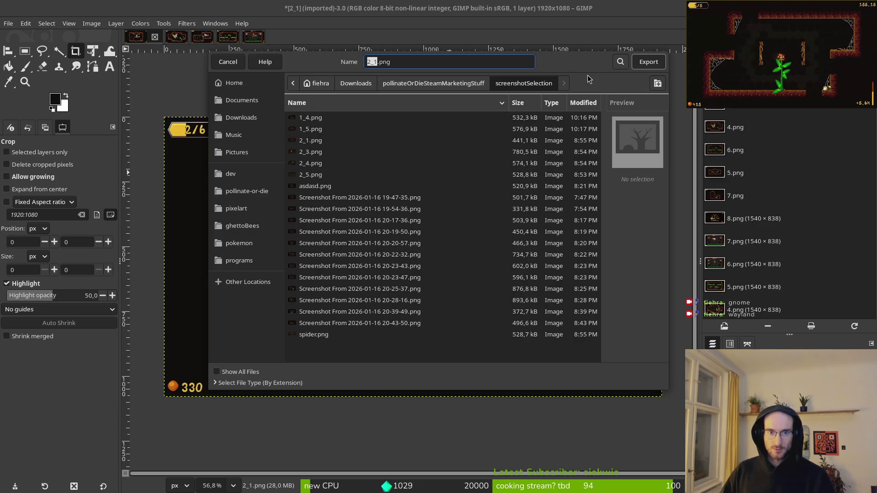
click(648, 61)
click(497, 252)
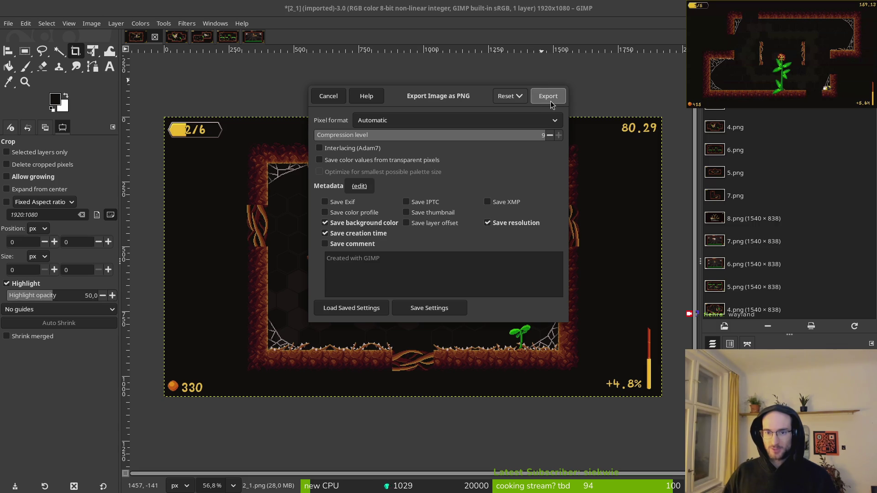
click(550, 102)
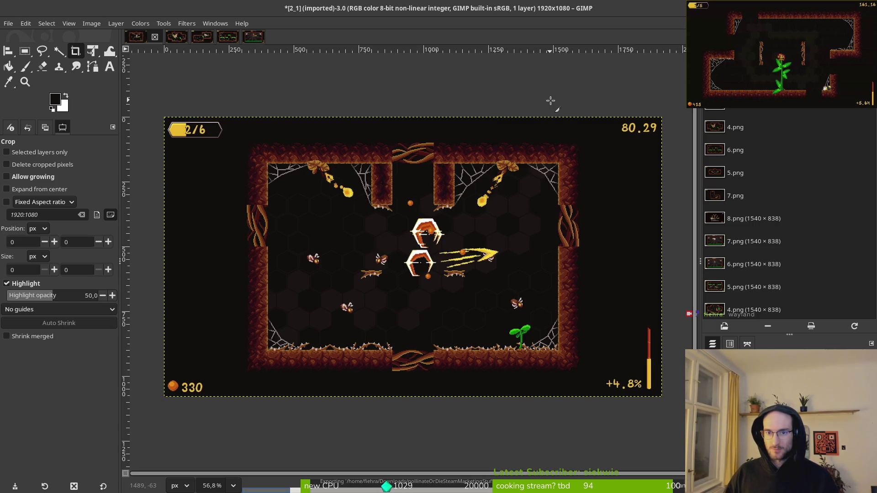
click(155, 37)
key(ctrl+d)
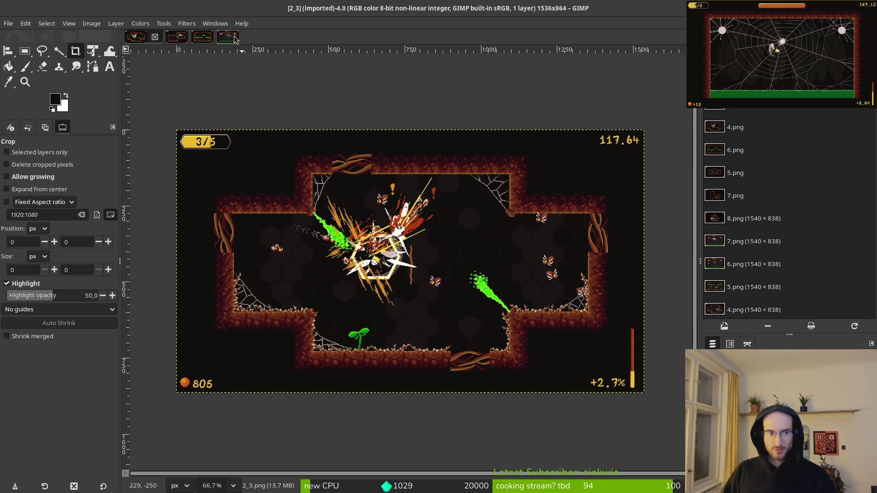
- Scale the 2_3 screenshot to 1920×1080
click(92, 23)
click(109, 149)
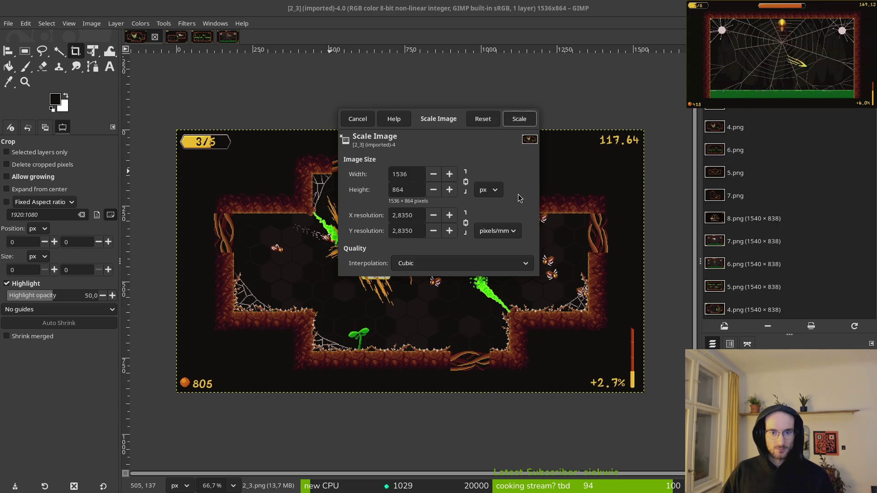
double_click(407, 174)
text(1080)
click(520, 119)
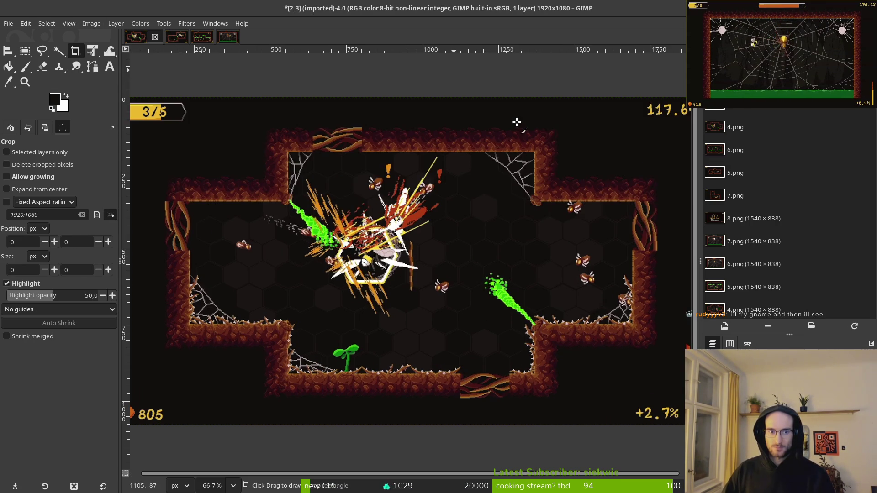
- Export over 2_3.png with default PNG options and close 2_3, discarding changes
key(ctrl+shift+e)
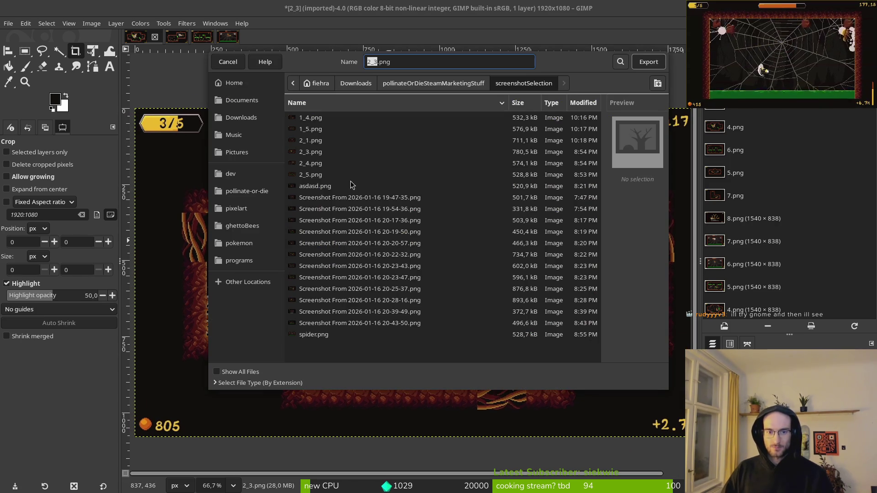
click(646, 62)
click(519, 253)
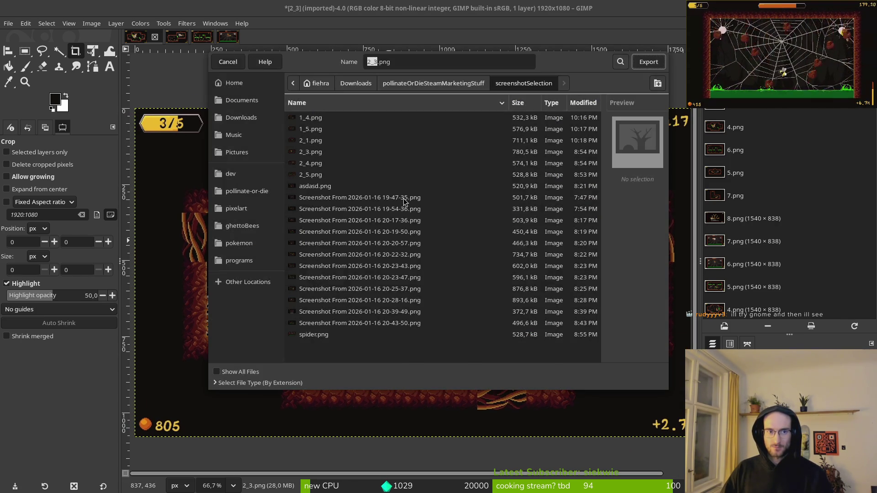
click(532, 95)
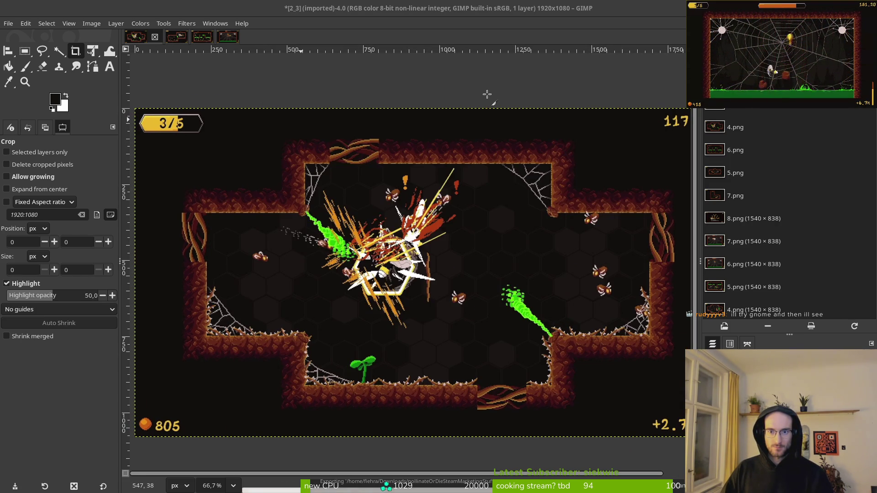
click(155, 37)
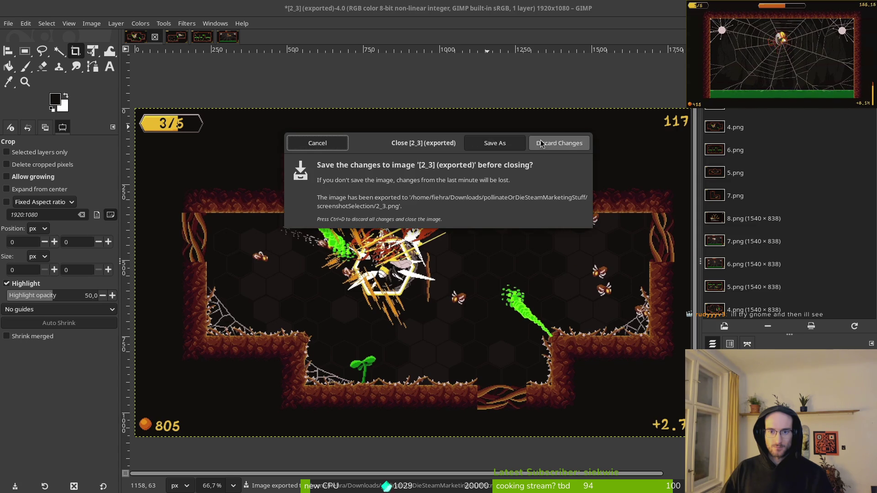
click(541, 143)
click(91, 25)
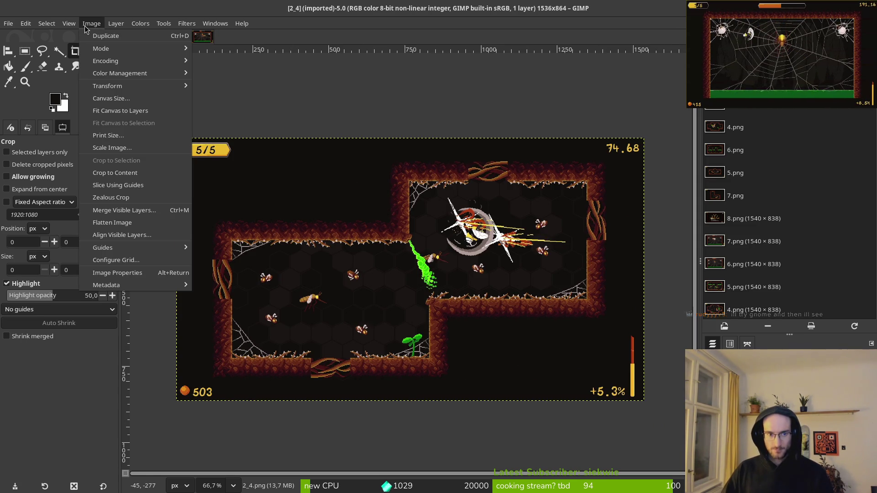
- Scale the 2_4 screenshot from 1536×864 to 1920×1080
click(121, 148)
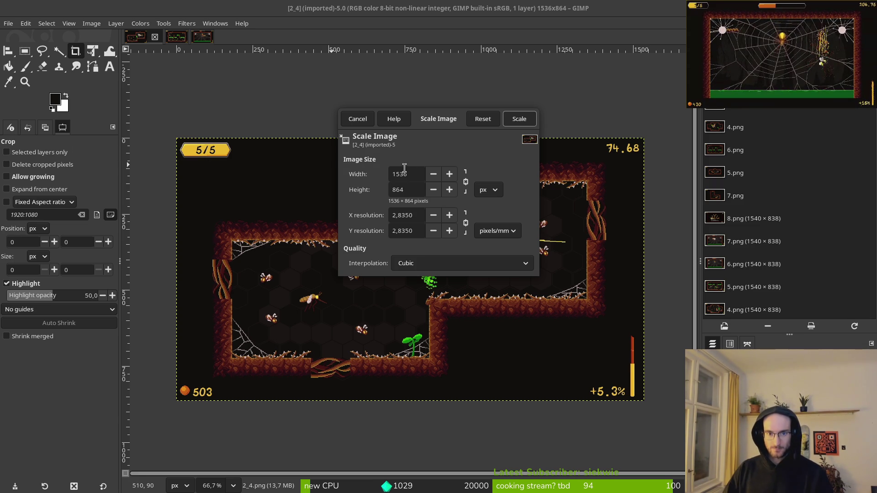
key(ctrl+a)
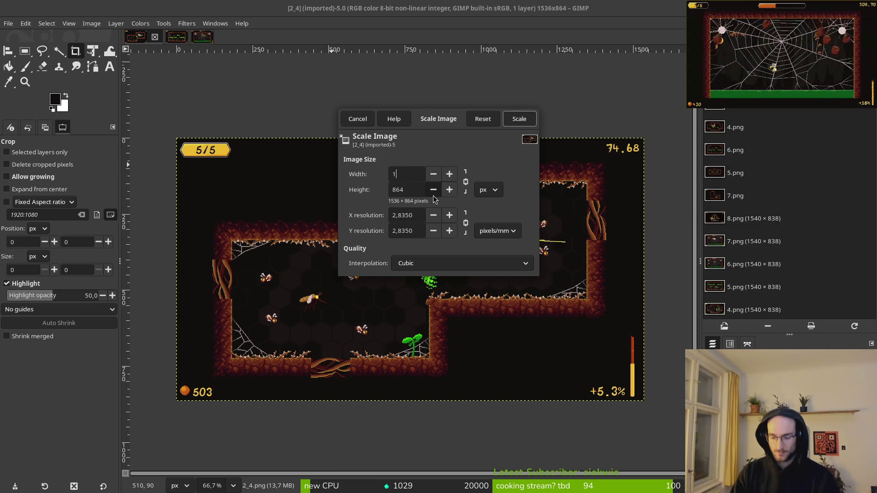
text(920)
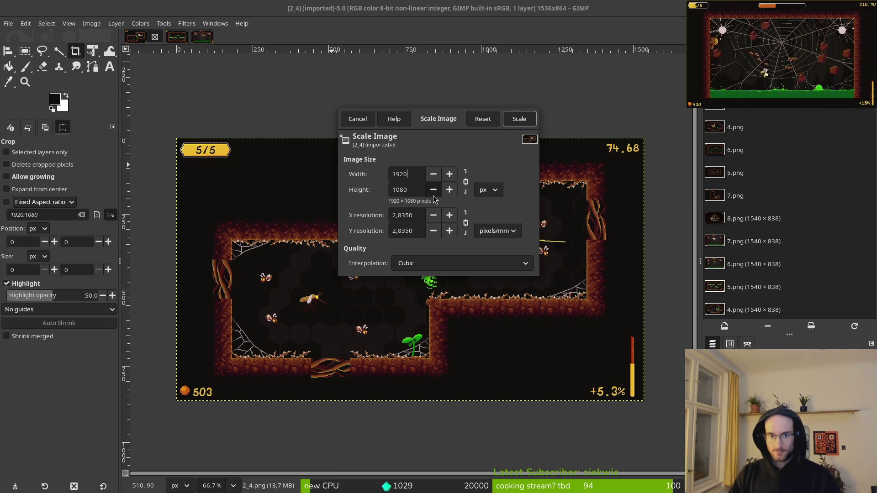
click(519, 119)
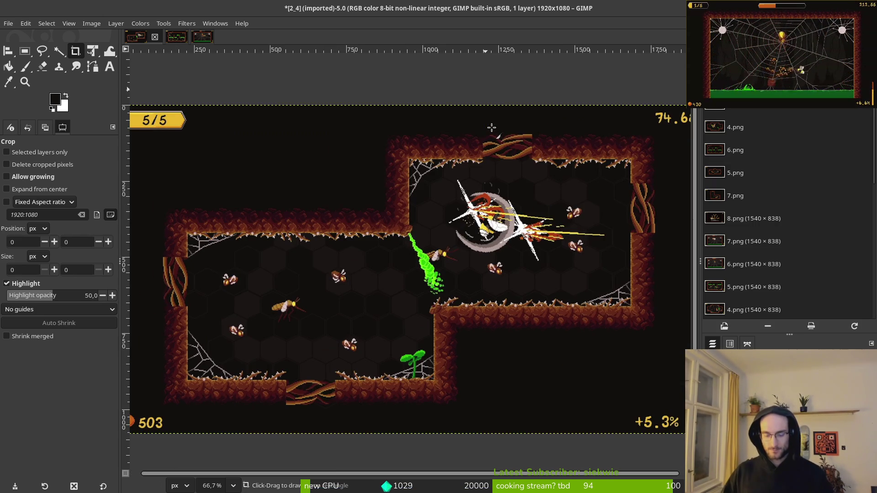
scroll(402, 176, down, 1)
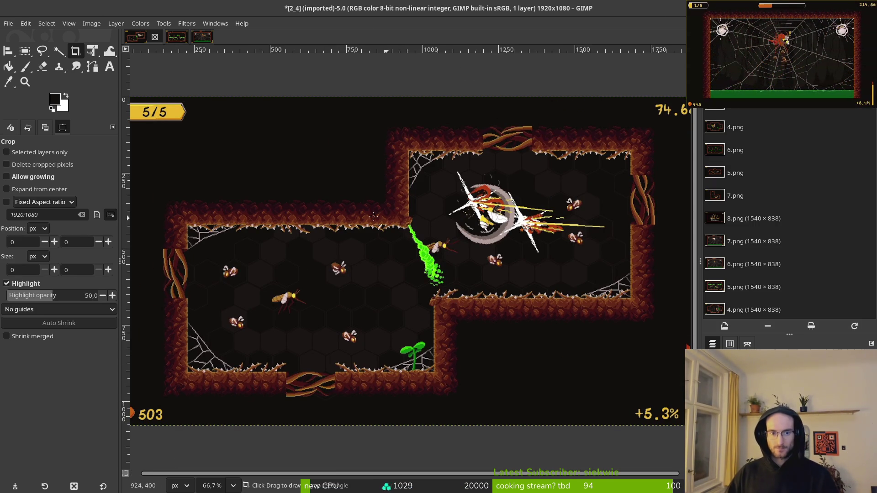
ctrl+scroll(408, 220, down, 2)
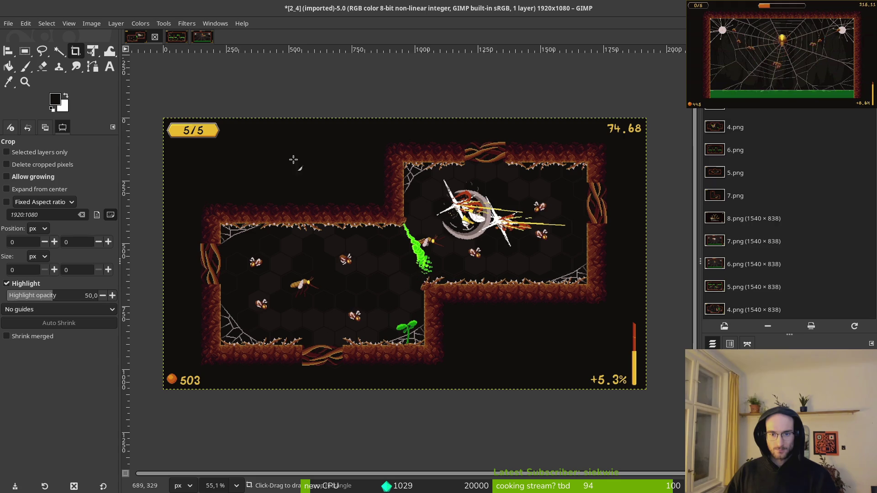
key(ctrl+shift+r)
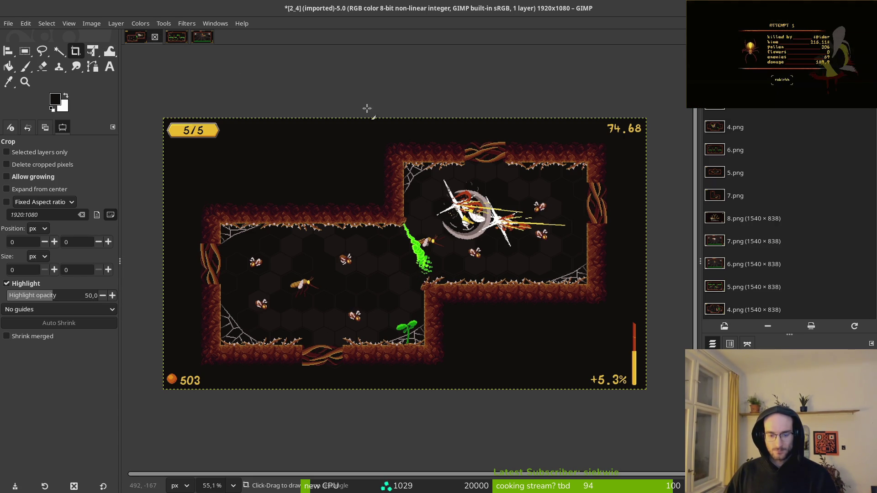
- Export over 2_4.png with default PNG options and close the image
key(ctrl+shift+e)
click(648, 62)
click(506, 253)
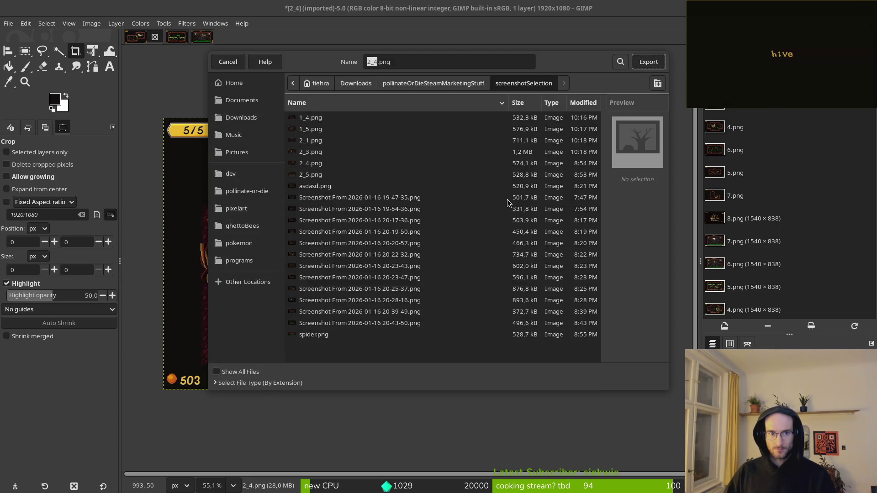
click(551, 96)
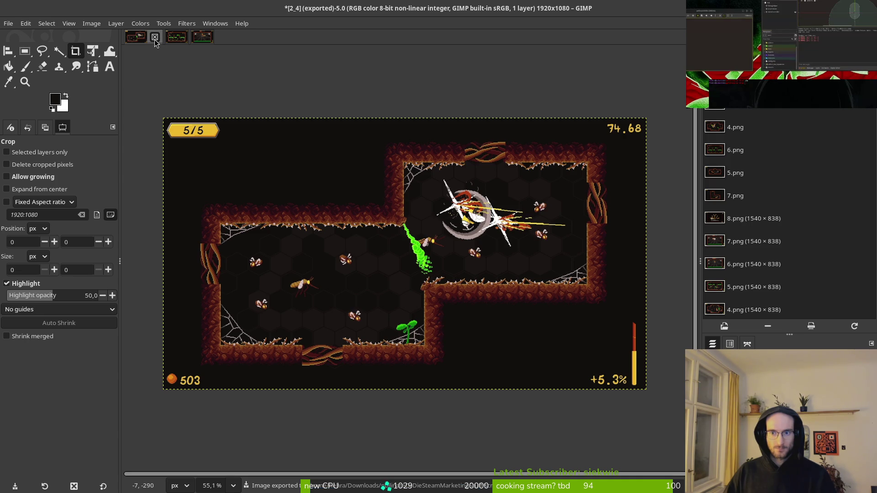
click(154, 37)
- Discard changes to 2_4, then scale the 2_5 screenshot to 1920×1080
click(560, 142)
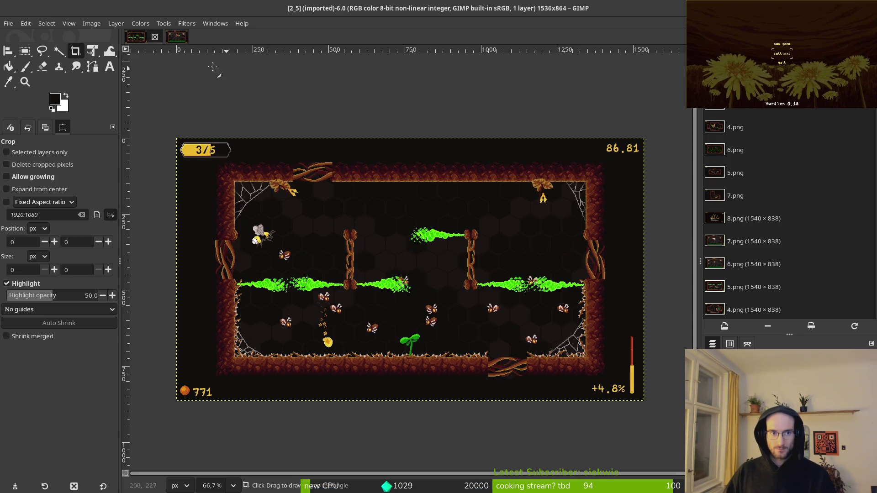
click(91, 24)
click(111, 149)
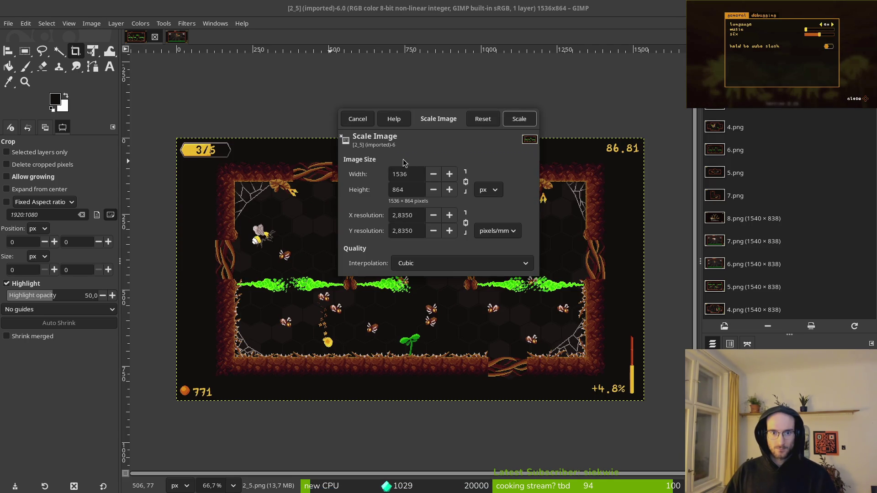
drag(417, 177, 392, 175)
text(1)
text(0)
click(532, 120)
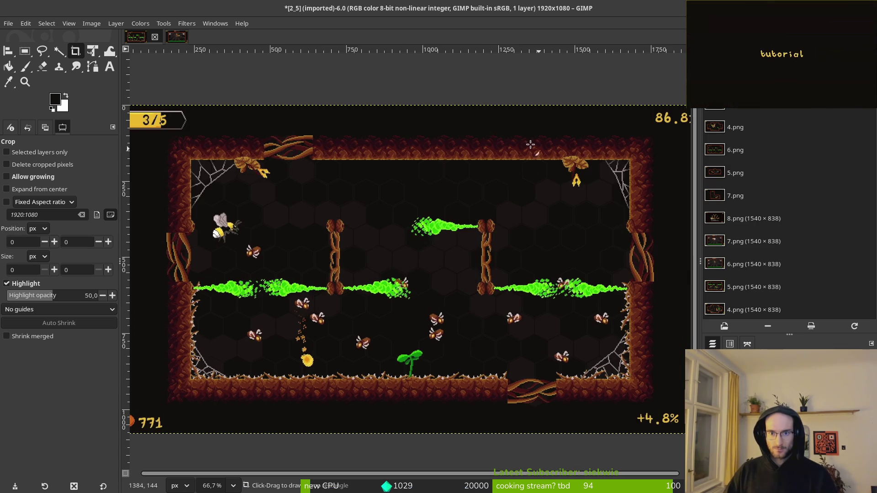
- Export 2_5 over the existing 2_5.png, confirming the overwrite
key(ctrl+shift+e)
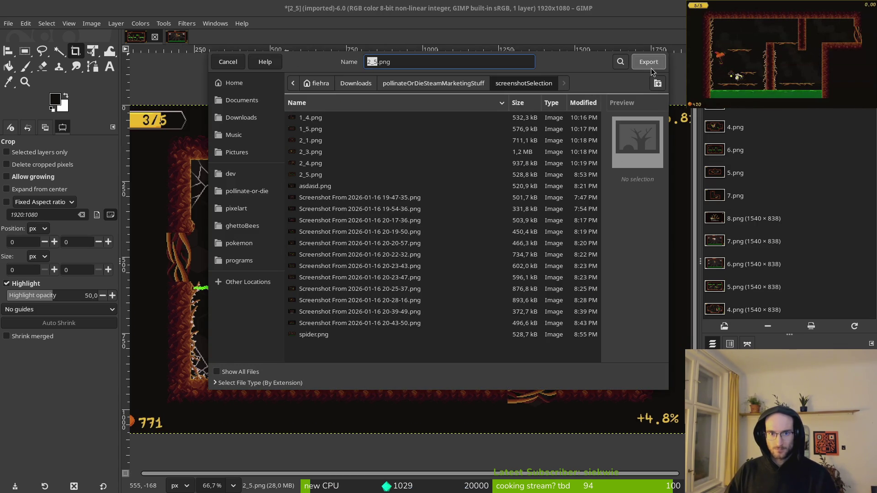
click(650, 67)
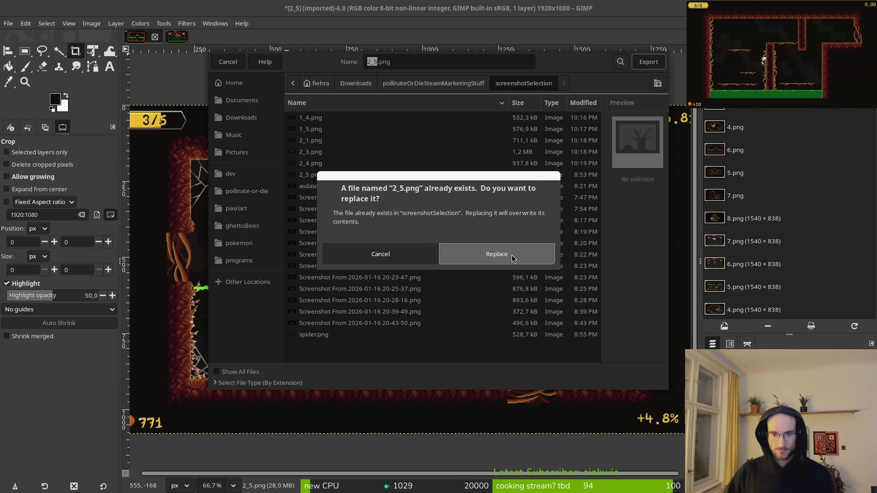
click(512, 256)
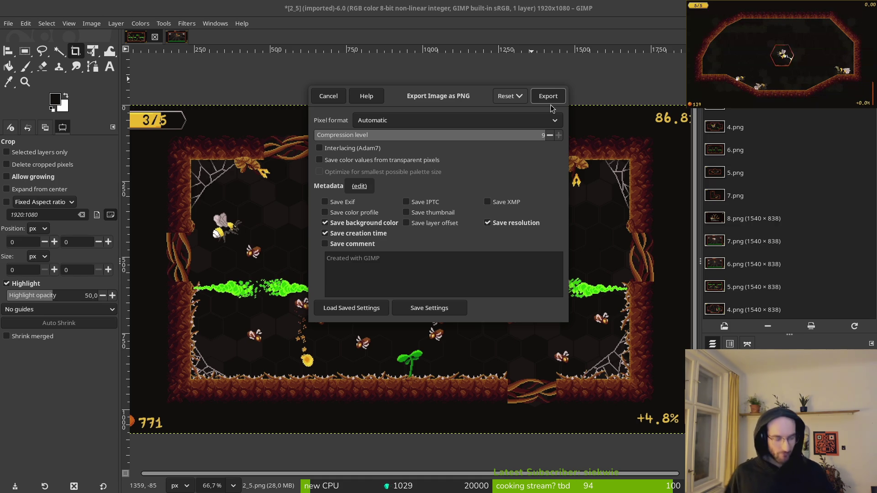
- Complete the 2_5.png PNG export, re-export over it, and close the image
click(548, 97)
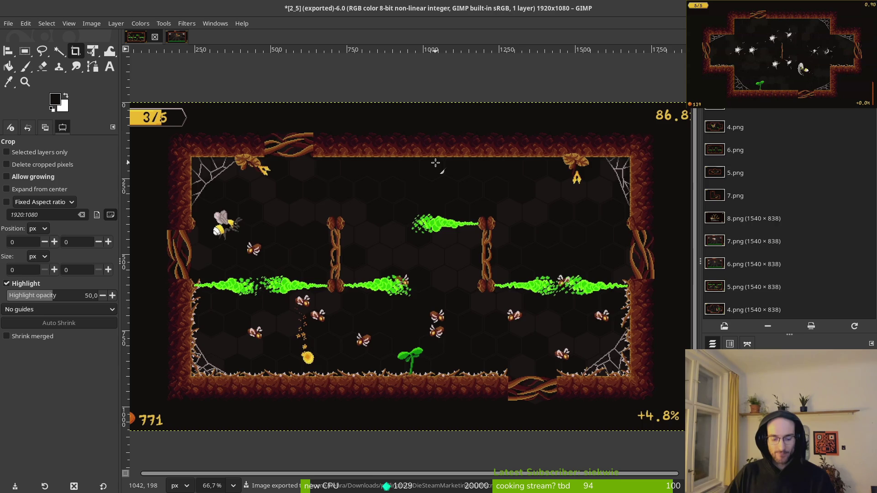
key(ctrl+shift+e)
key(Return)
click(502, 253)
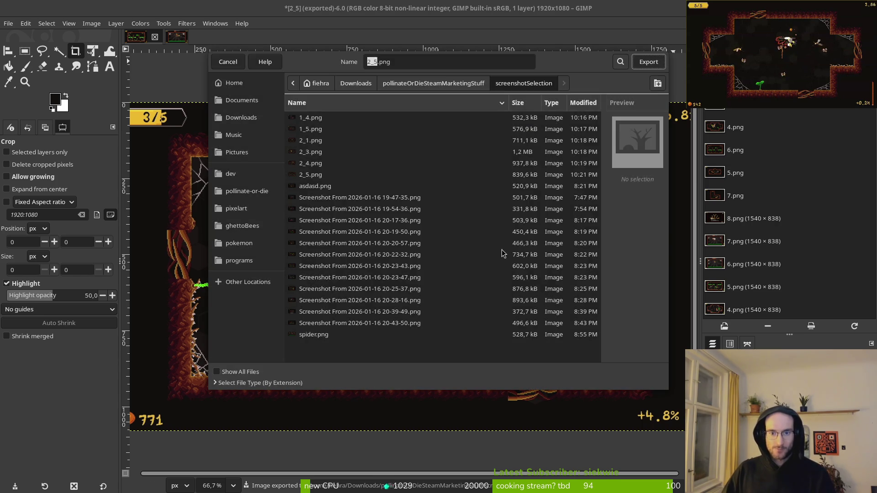
key(Return)
key(Return)
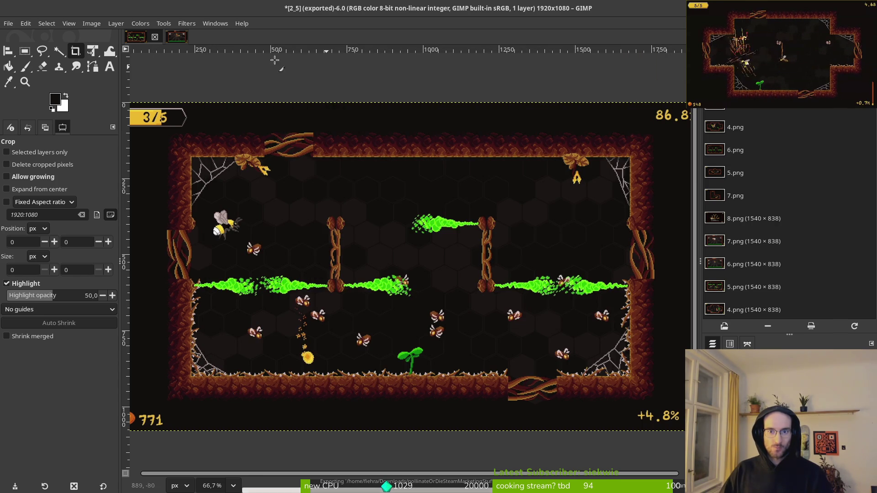
click(155, 38)
- Discard 2_5's changes and scale the spider screenshot to 1920×1080
click(559, 142)
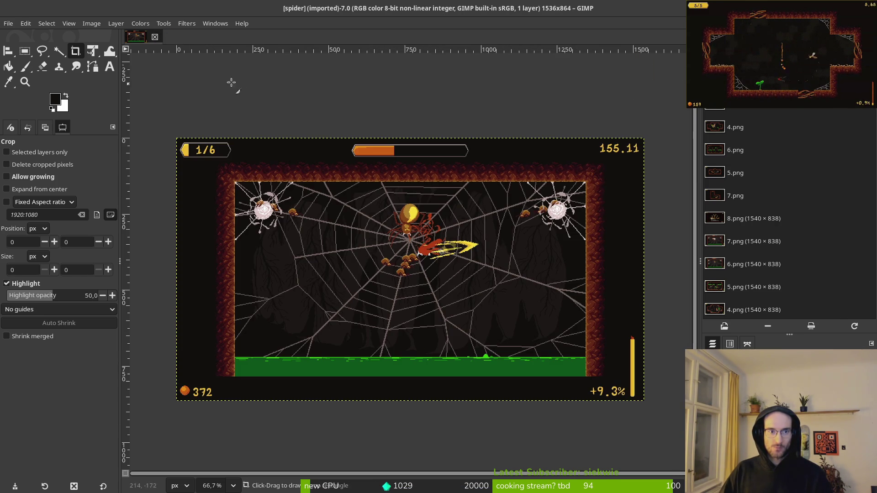
click(92, 24)
click(118, 148)
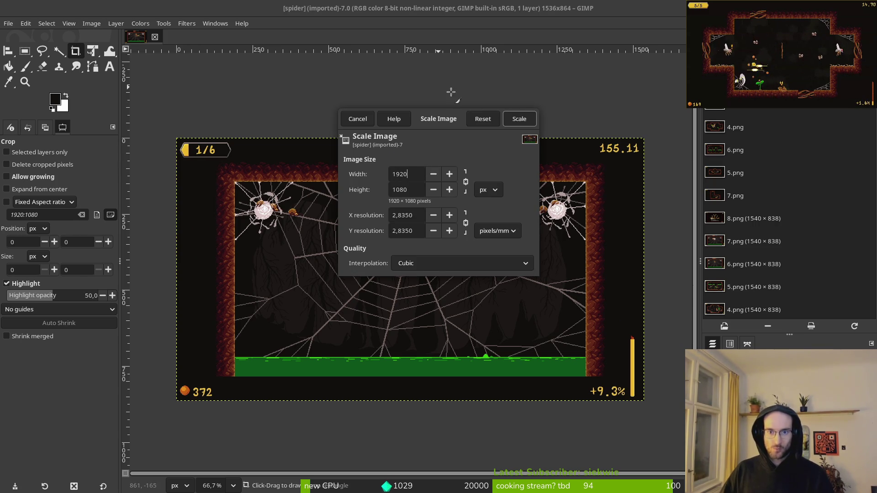
click(520, 118)
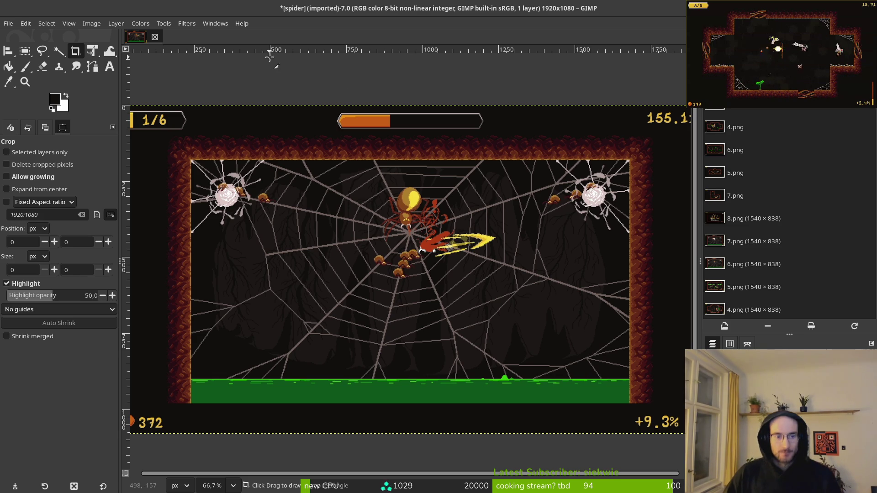
- Export over spider.png with default PNG options and close spider, discarding changes
key(ctrl+shift+e)
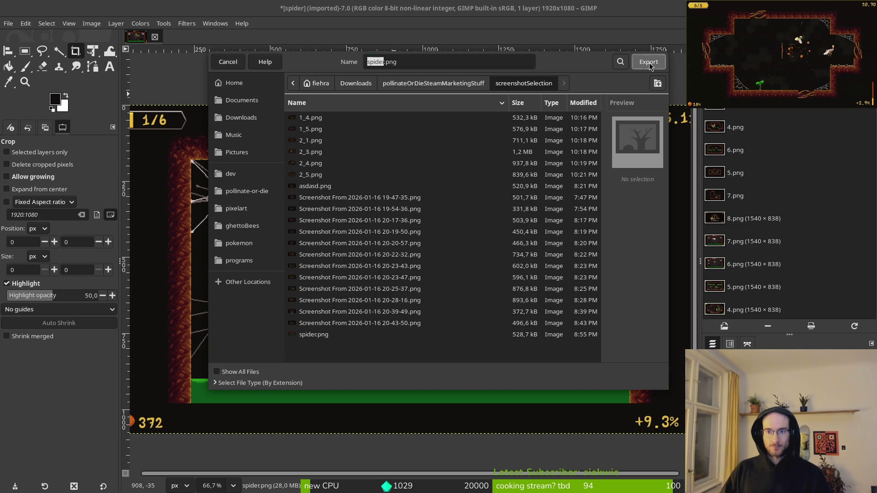
click(648, 61)
click(493, 261)
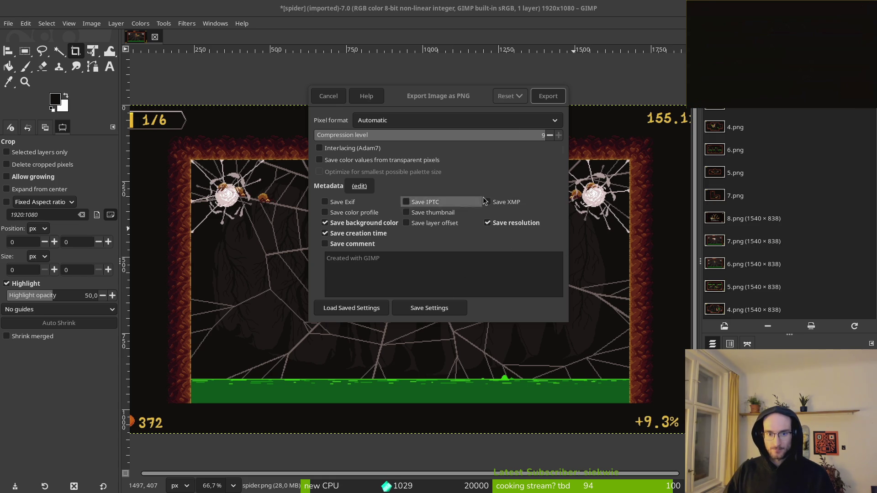
click(547, 97)
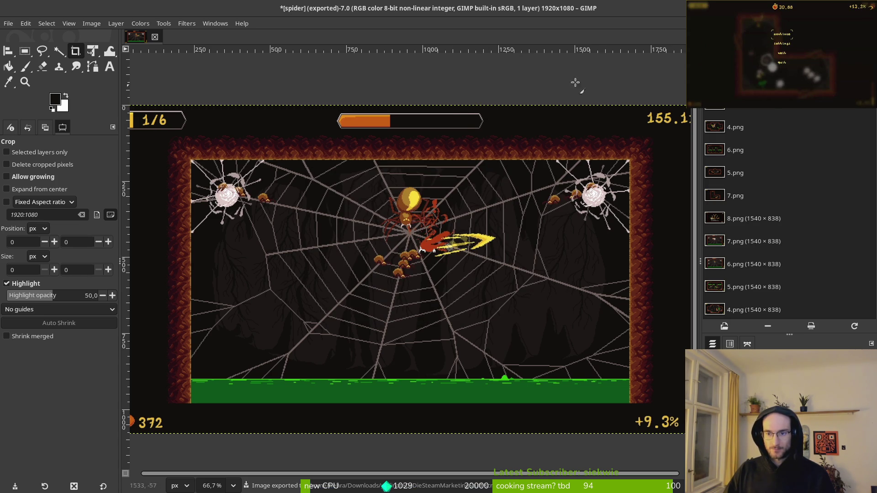
click(155, 36)
click(559, 142)
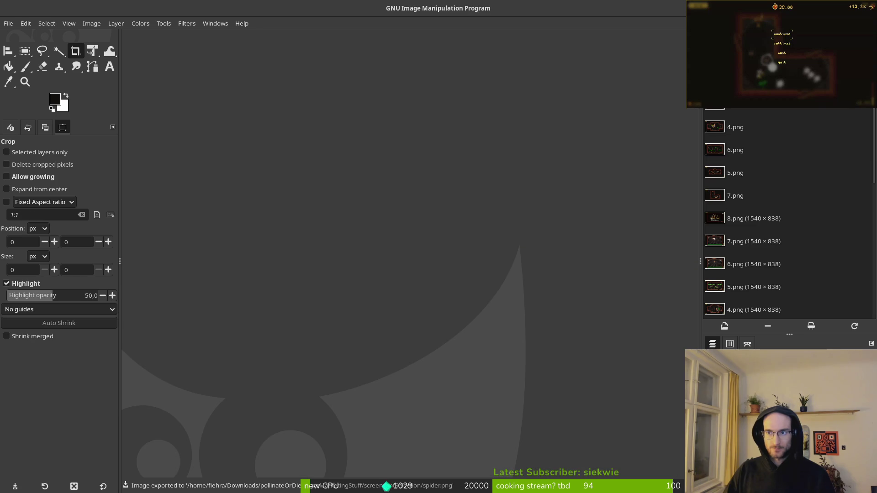
- Cycle through open windows with Alt+Tab to get back to Aseprite
key(alt+Tab)
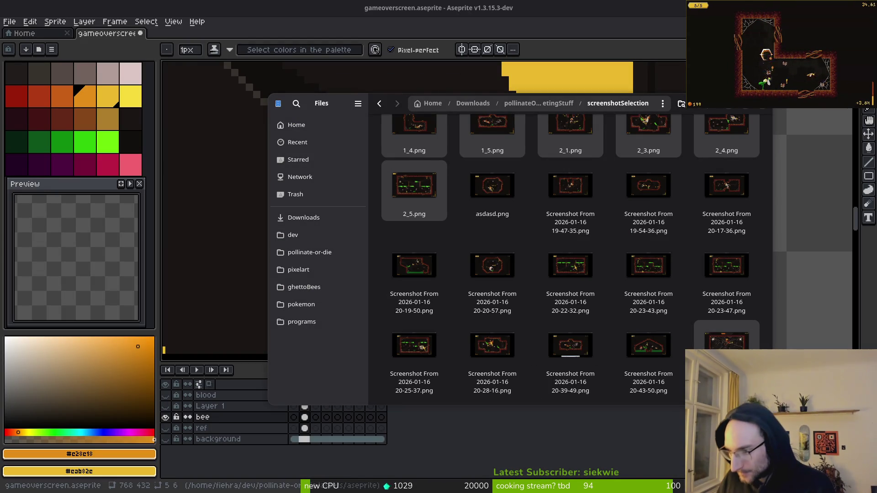
key(alt+Tab)
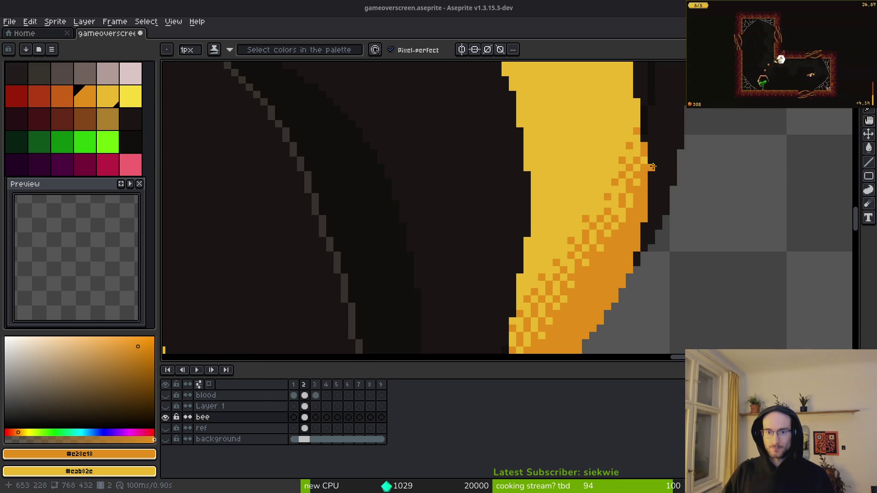
key(alt+Tab)
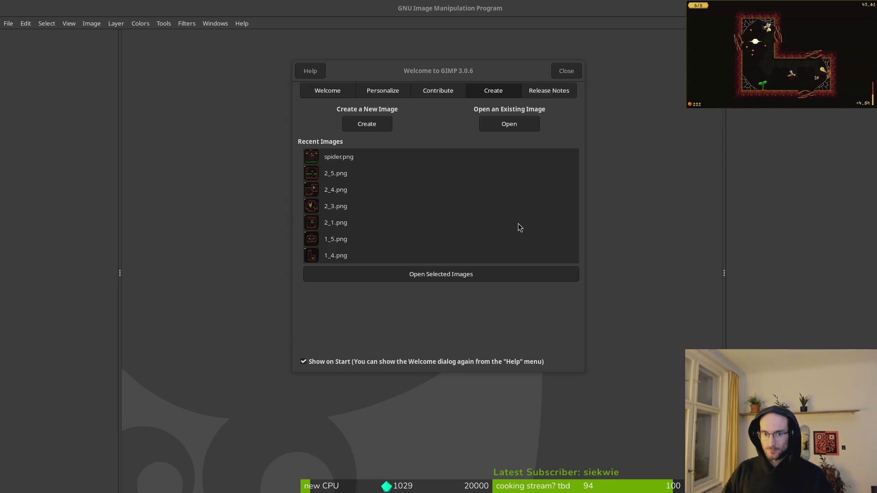
- Reopen the recent 1_5.png and confirm in Scale Image it is 1920×1078, leaving it unchanged
click(340, 239)
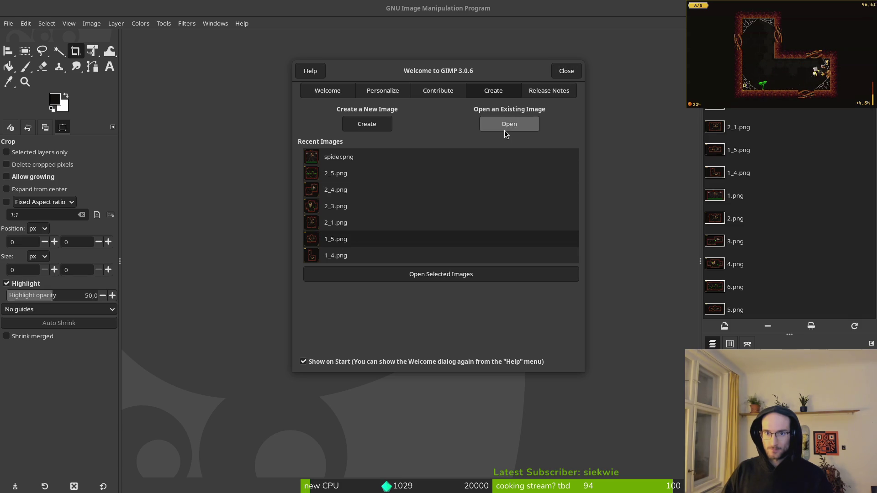
double_click(328, 242)
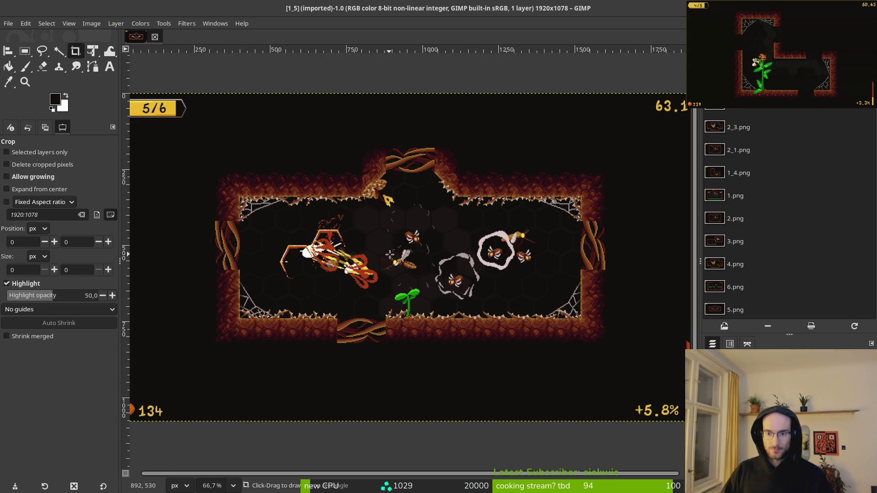
click(89, 23)
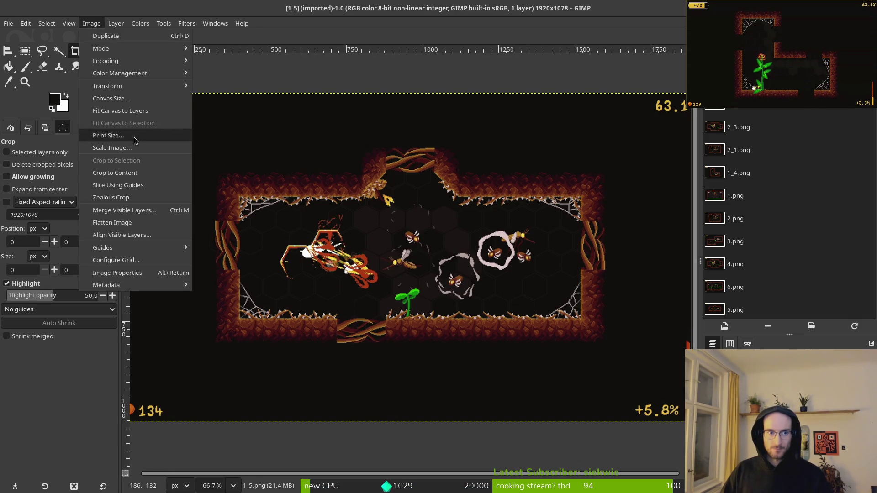
click(130, 147)
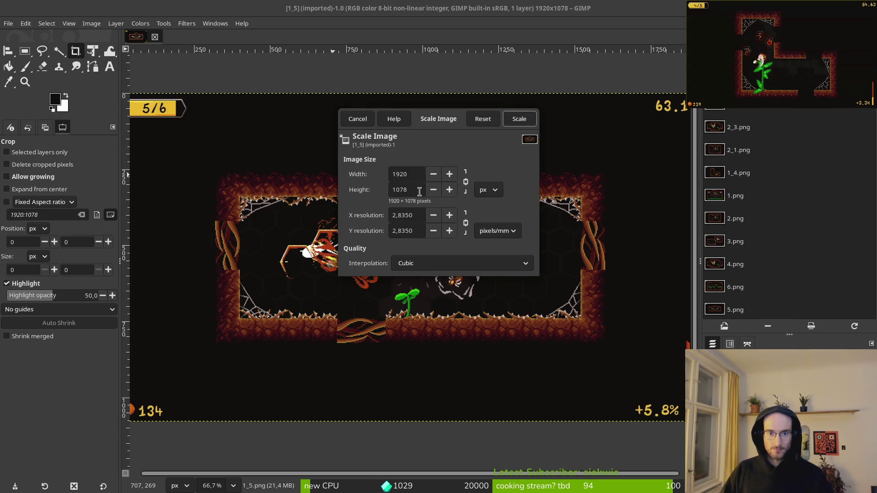
click(507, 122)
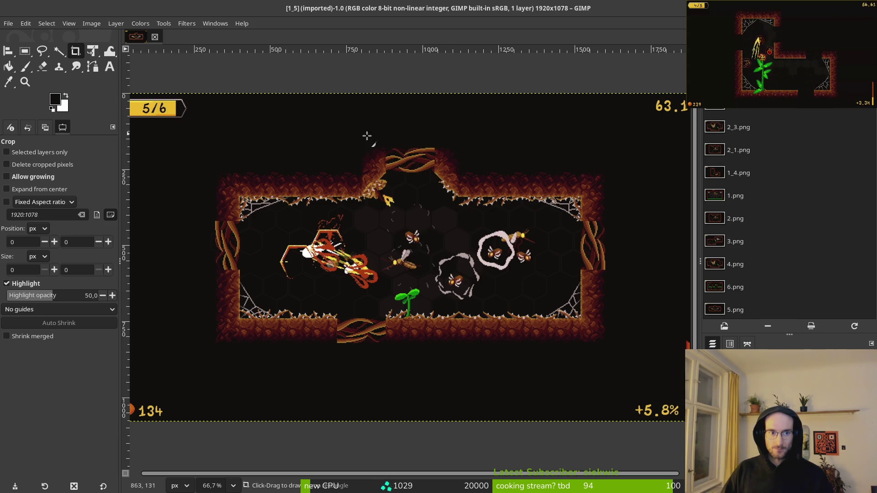
key(alt+Tab)
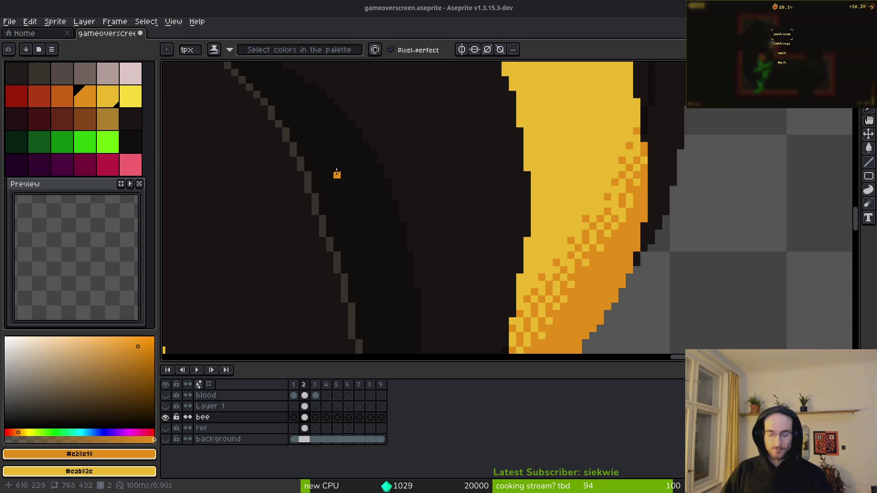
- Maximize the Aseprite window to look over the bee sprite
key(super+Down)
key(super+Up)
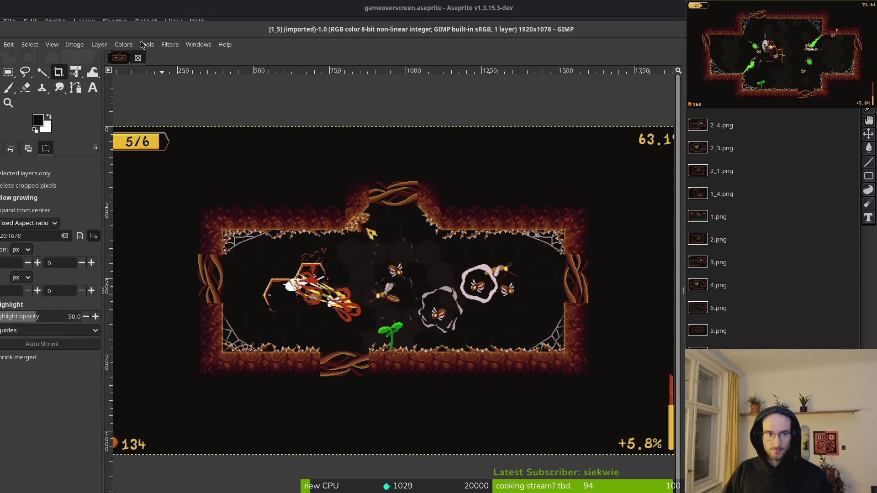
- Scale the 1_5 screenshot to a height of 1080 pixels (1924×1080)
click(81, 45)
click(89, 169)
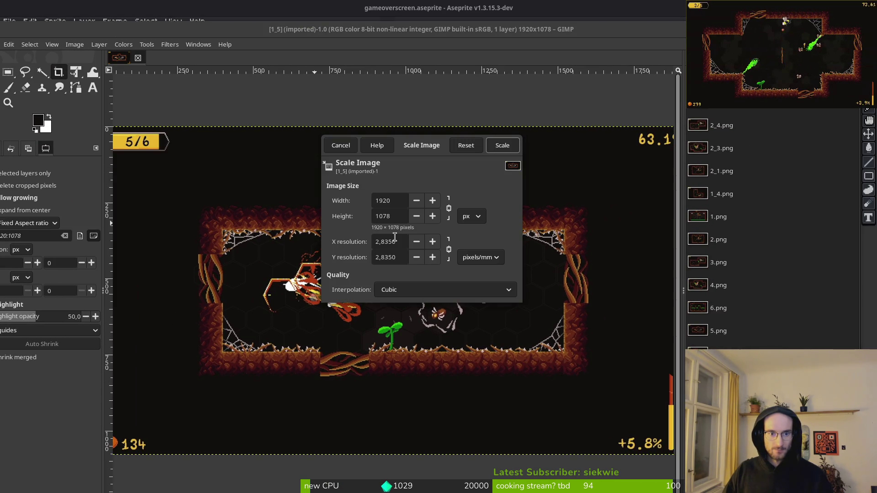
key(BackSpace)
key(BackSpace)
text(8)
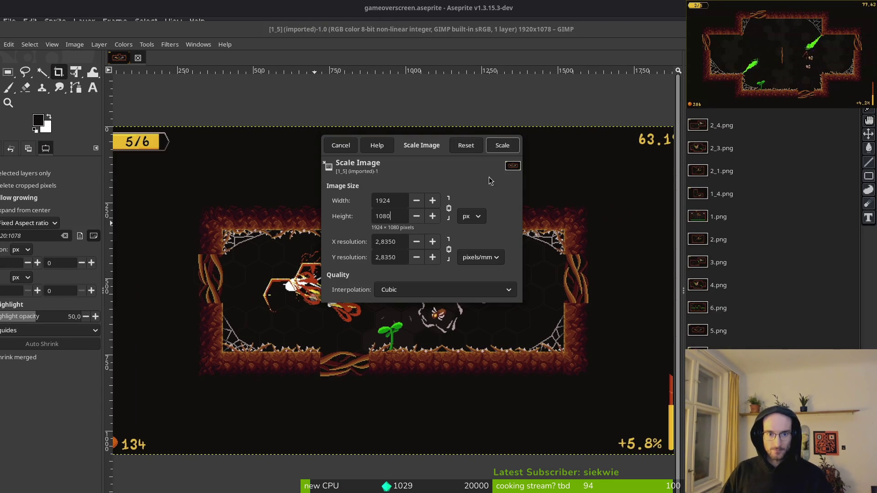
click(502, 146)
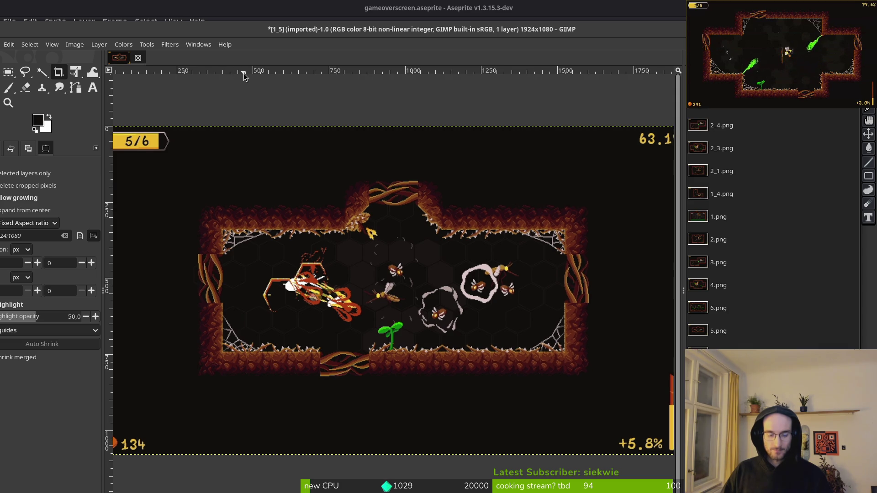
- Export the image as PNG, replacing the existing 1_5.png
key(ctrl+shift+e)
click(632, 88)
click(472, 286)
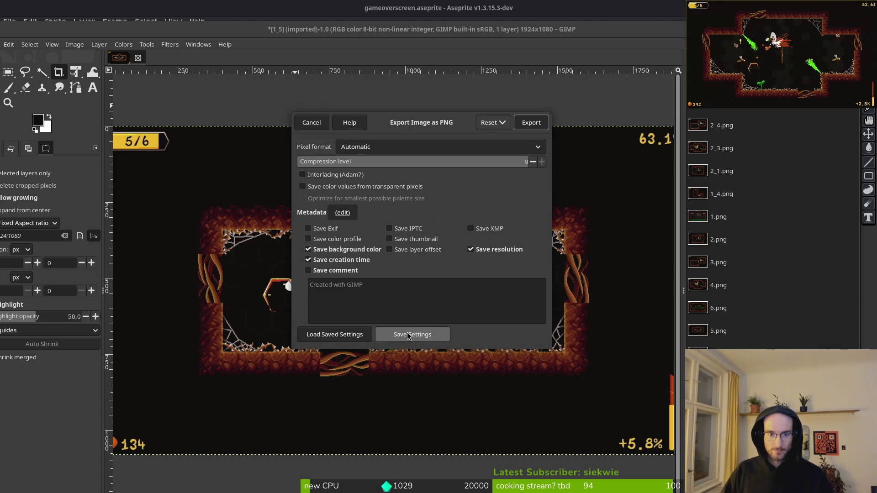
click(530, 122)
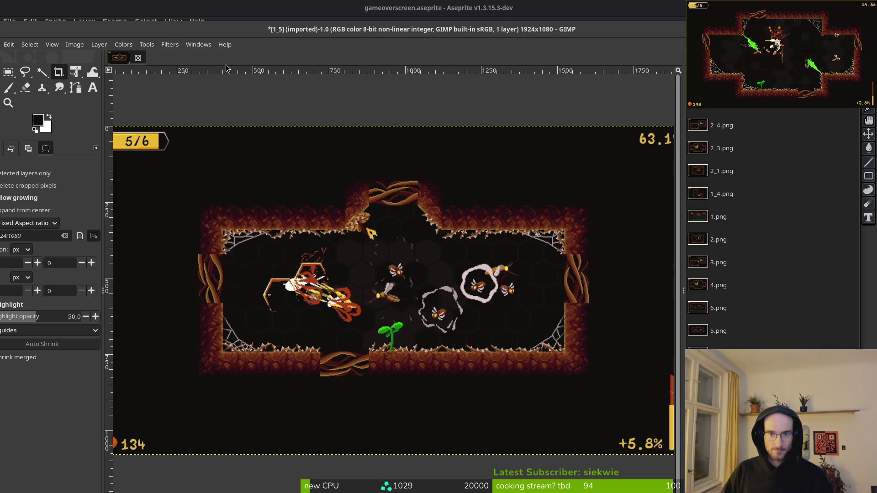
- Close the 1_5 image without saving changes and return to Aseprite
click(138, 58)
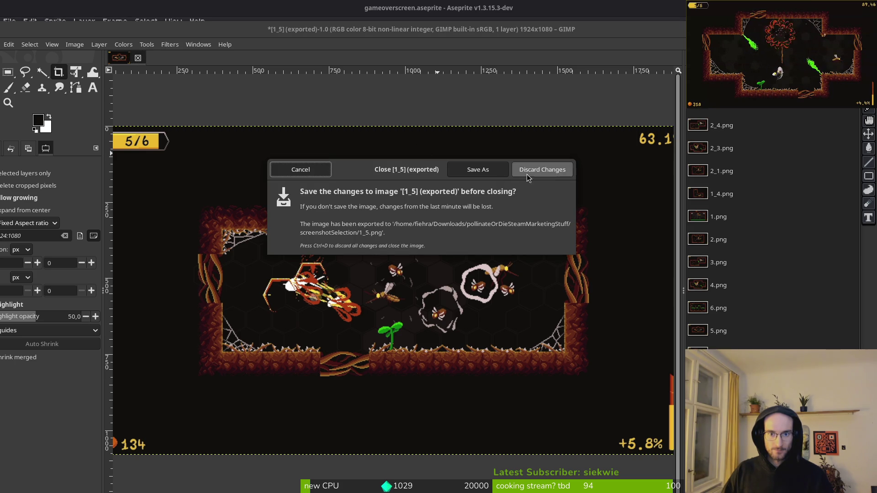
click(542, 169)
key(alt+Tab)
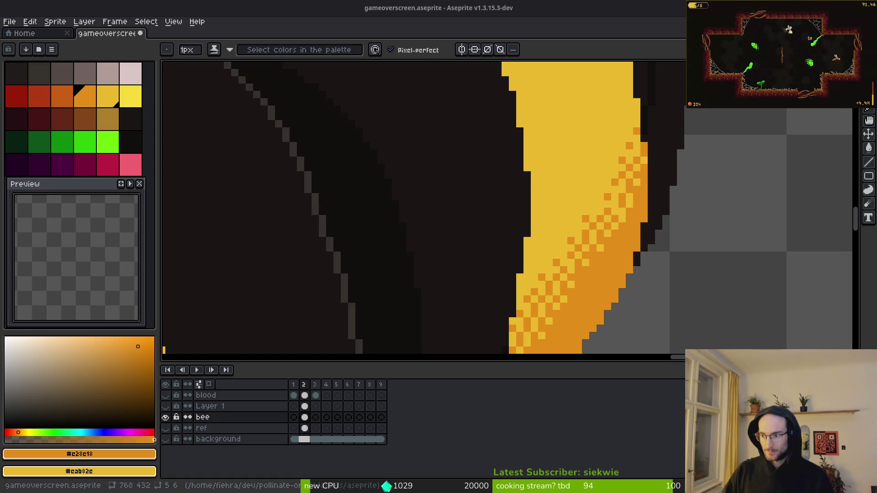
- In Files, go to Downloads > pollinateOrDieSteamMarketingStuff > screenshotSelection and select 1_5.png
key(alt+Tab)
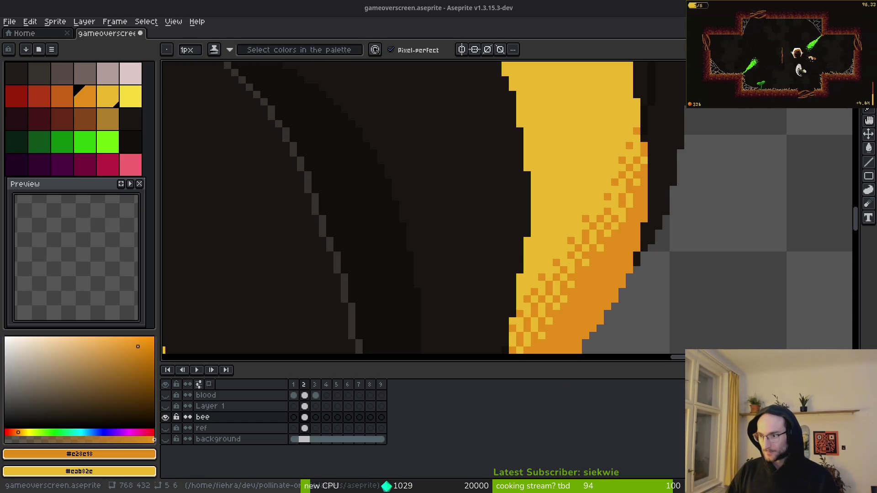
key(super+e)
double_click(467, 128)
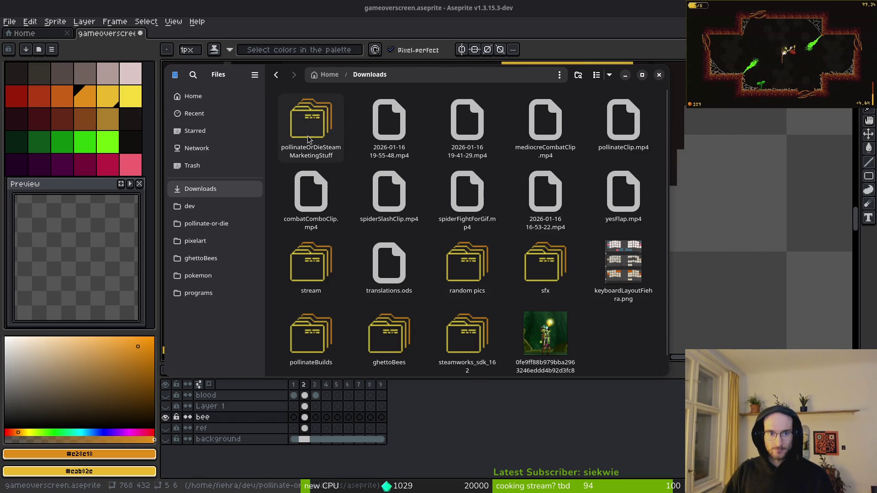
double_click(313, 121)
double_click(484, 214)
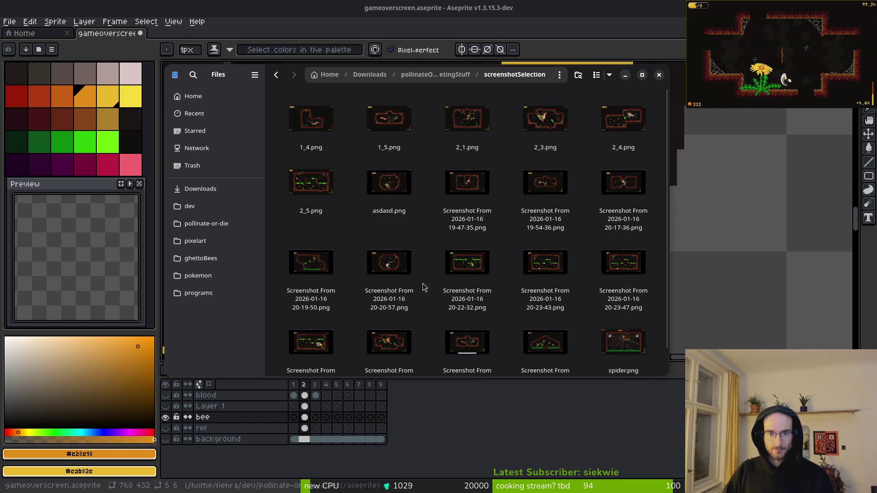
click(389, 130)
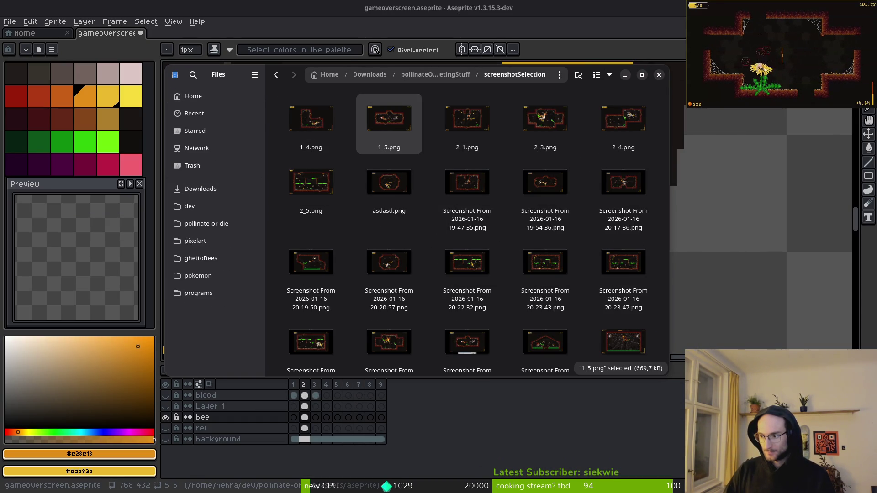
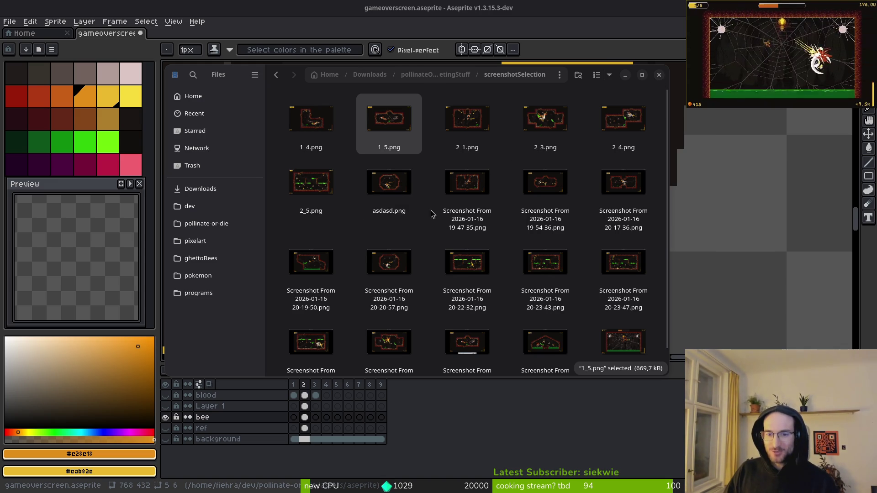
- Select the seven screenshots 2_5, 1_4, 1_5, 2_1, 2_3, 2_4 and spider in screenshotSelection, and cut them
scroll(525, 274, down, 1)
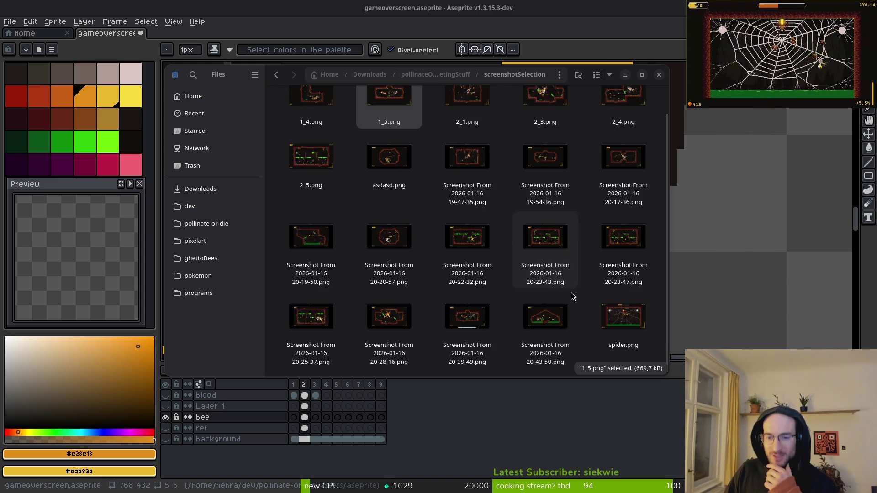
click(465, 320)
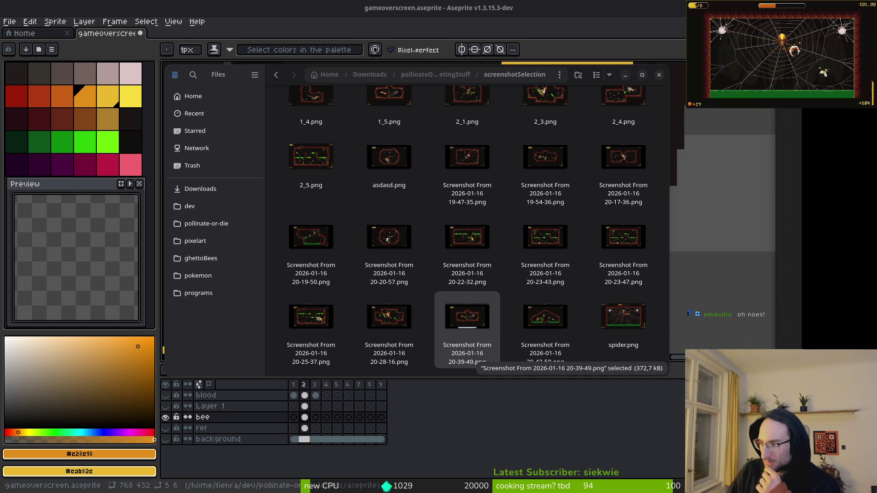
scroll(385, 195, up, 1)
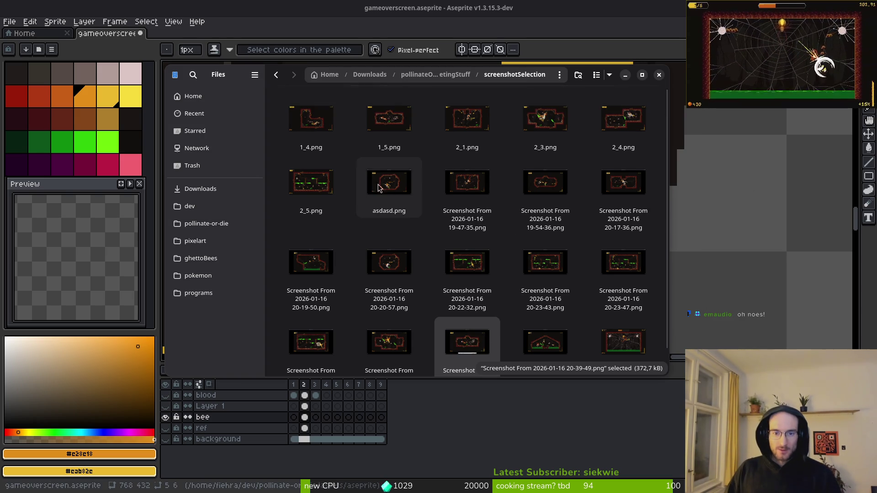
click(324, 190)
ctrl+click(315, 124)
ctrl+click(388, 124)
ctrl+click(466, 124)
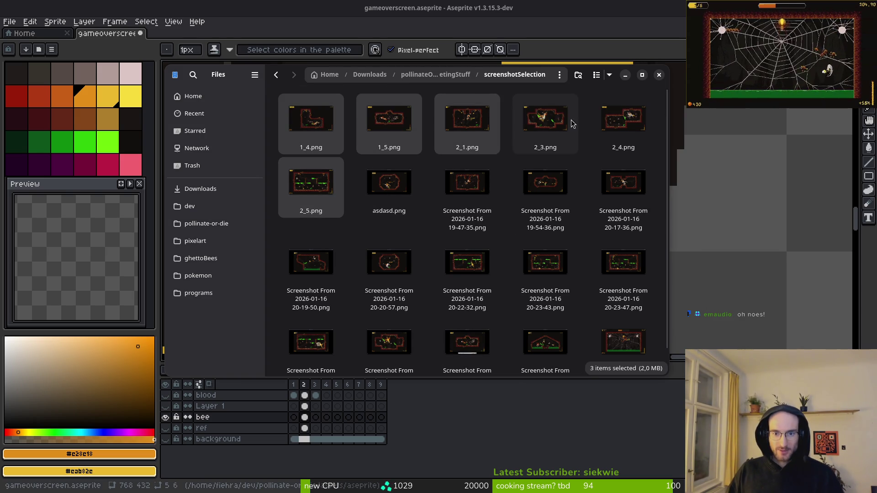
ctrl+click(572, 123)
ctrl+click(624, 122)
scroll(593, 219, down, 1)
ctrl+click(623, 320)
key(ctrl+x)
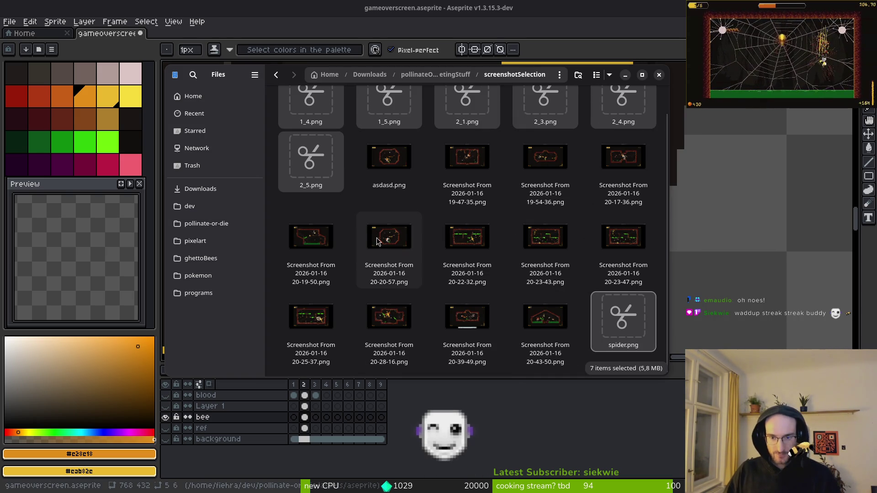
- Move them into pollinateOrDieSteamMarketingStuff > pollinateordieSteamAssets and open 1.png there
click(200, 189)
double_click(314, 135)
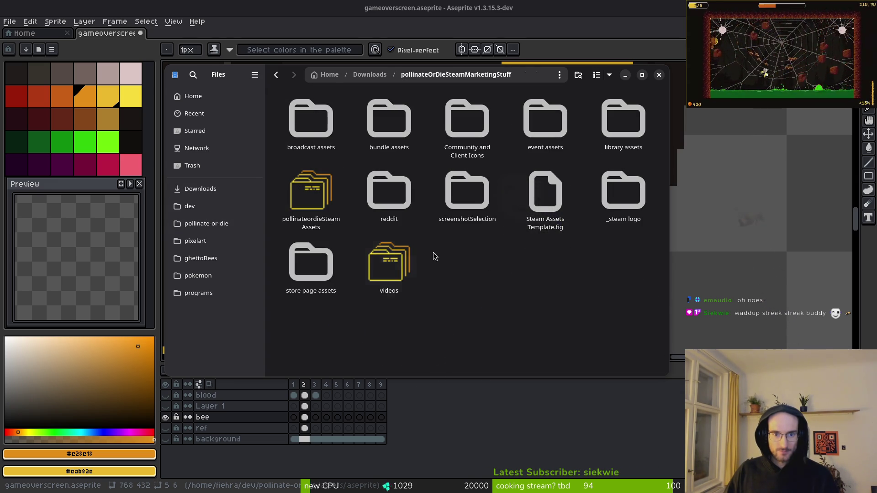
double_click(298, 196)
click(319, 129)
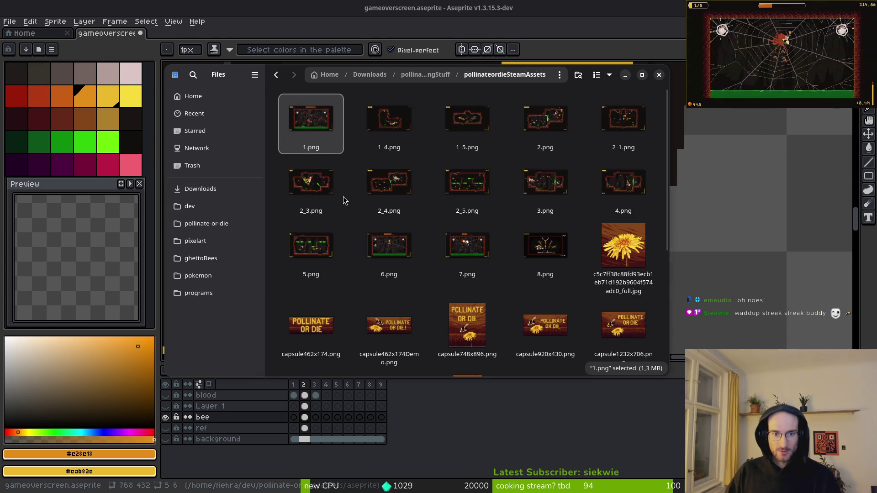
key(Return)
right_click(184, 164)
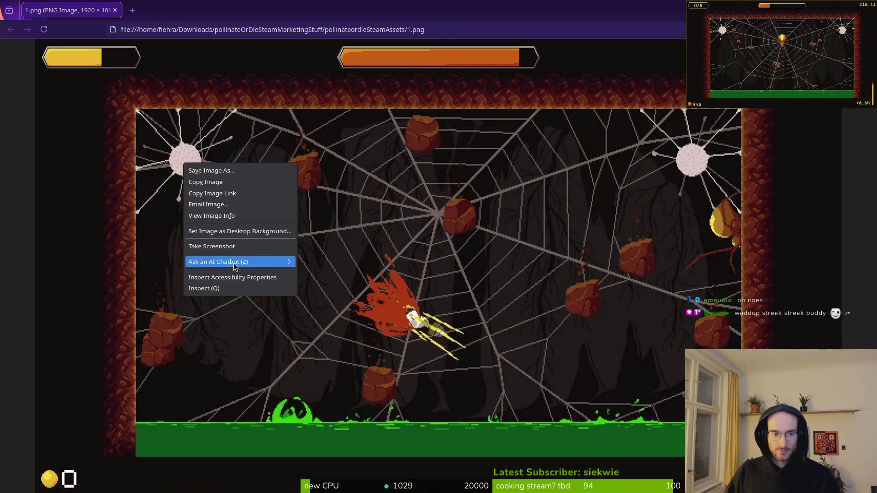
click(208, 289)
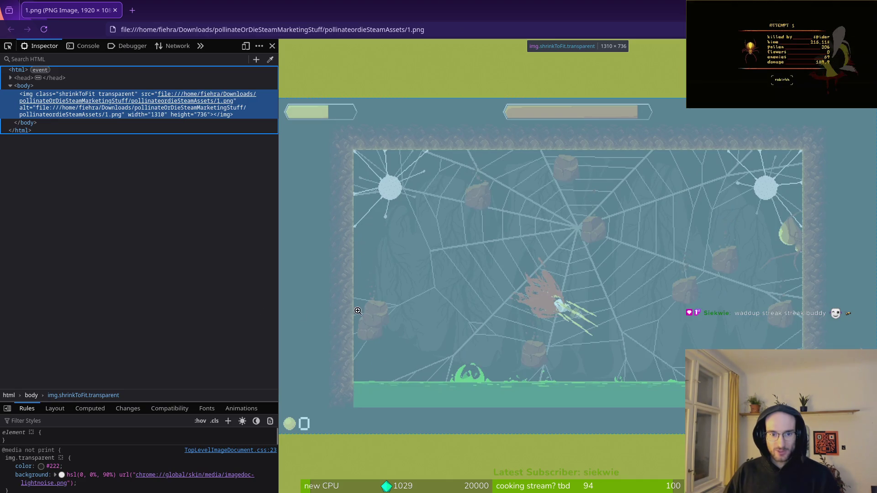
mouse_move(179, 104)
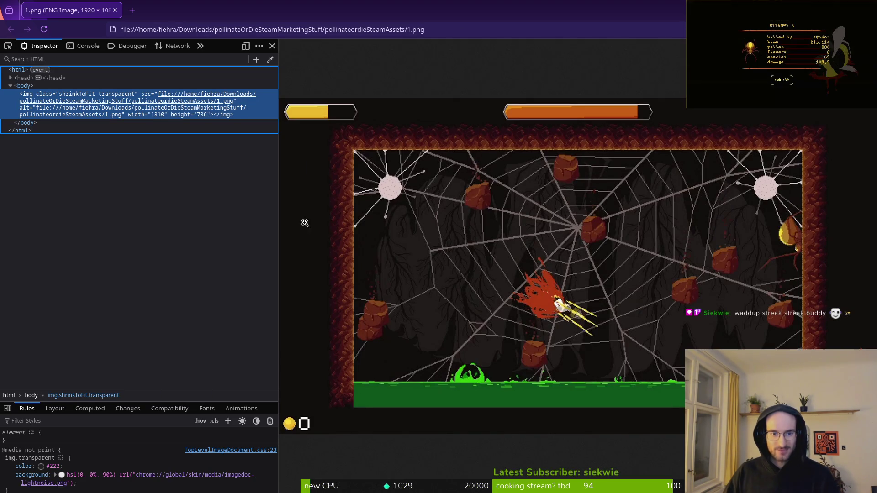
click(271, 46)
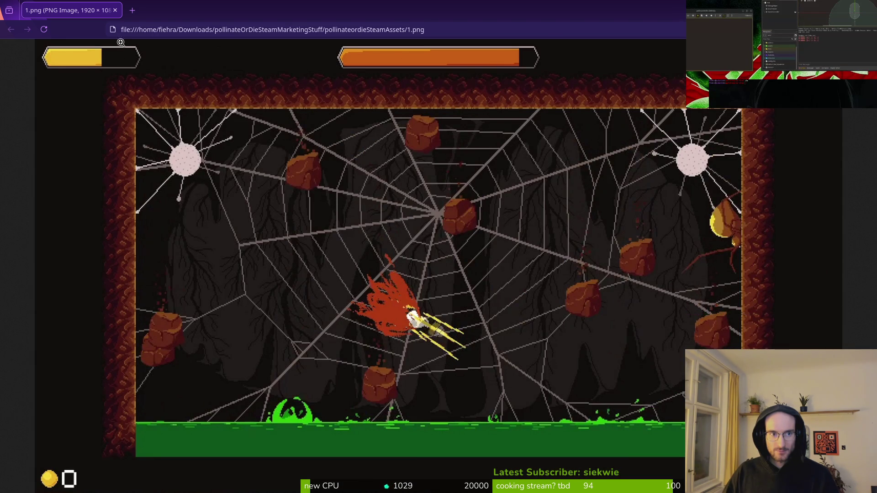
key(ctrl+w)
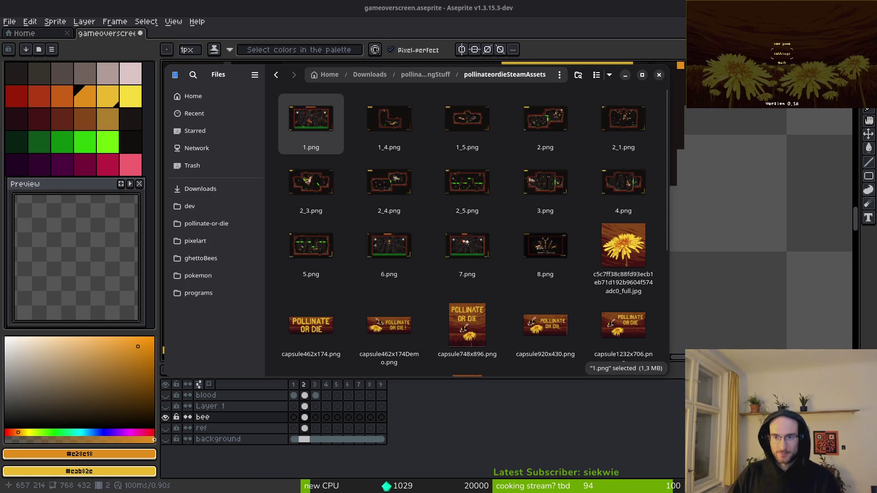
- Close the Files window and switch to the browser showing the Pollinate or Die Steam page
click(658, 75)
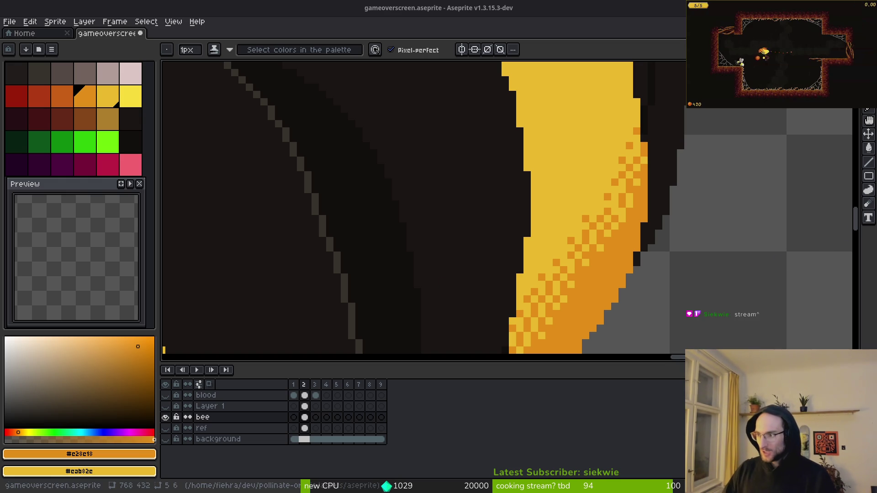
key(alt+Tab)
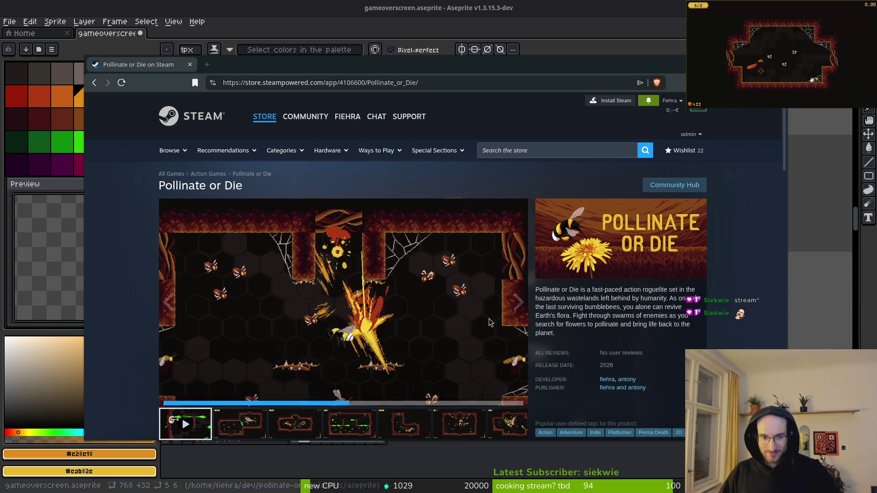
- View each store screenshot, including the spider-web boss, and return to the second screenshot
scroll(433, 370, down, 2)
click(256, 378)
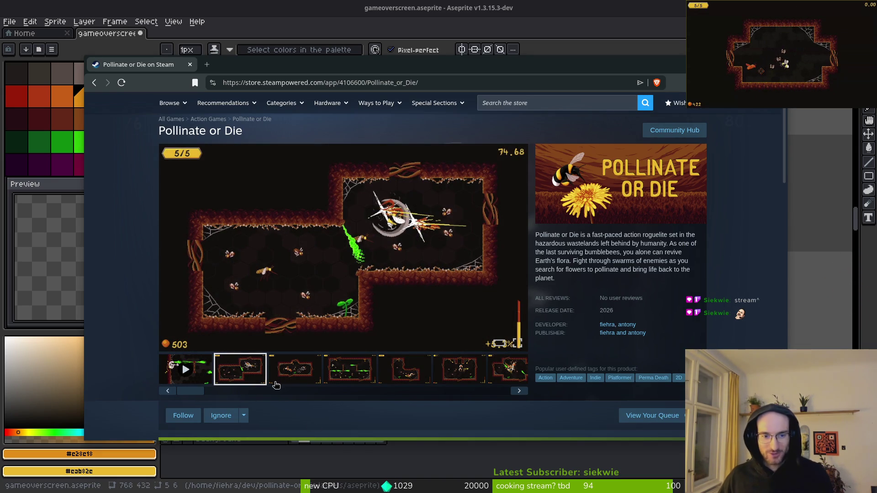
click(302, 376)
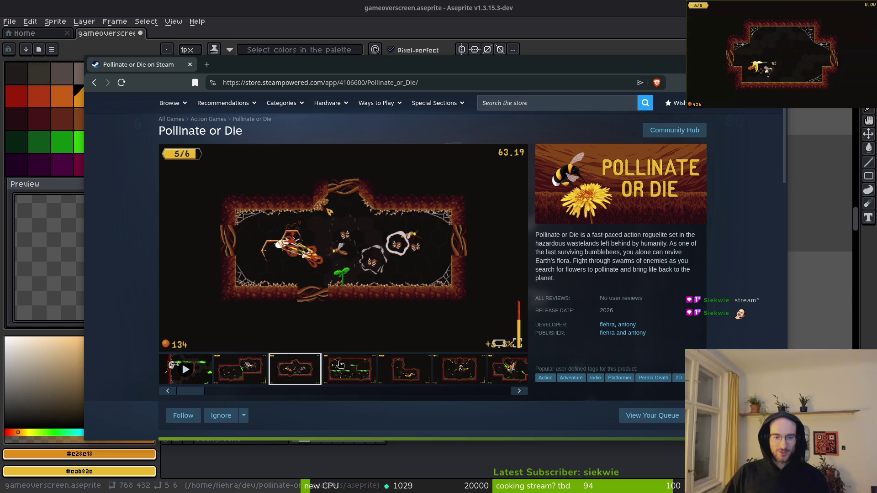
click(352, 371)
click(412, 373)
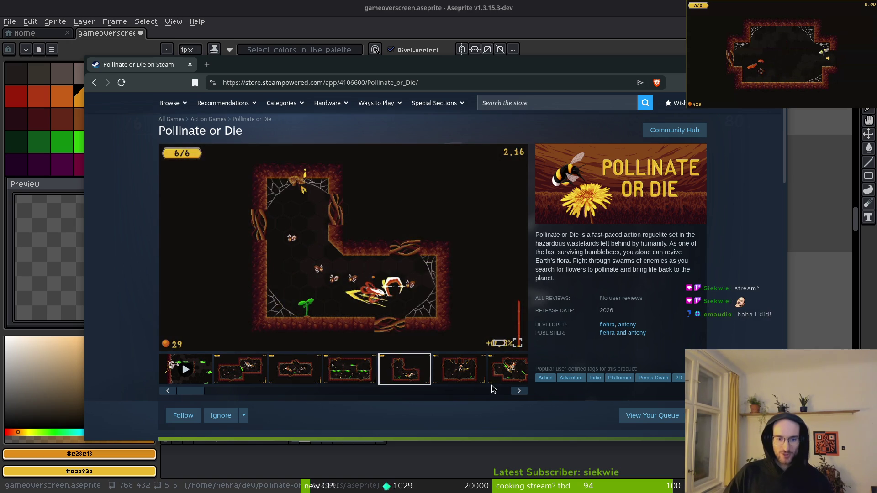
click(465, 365)
click(511, 376)
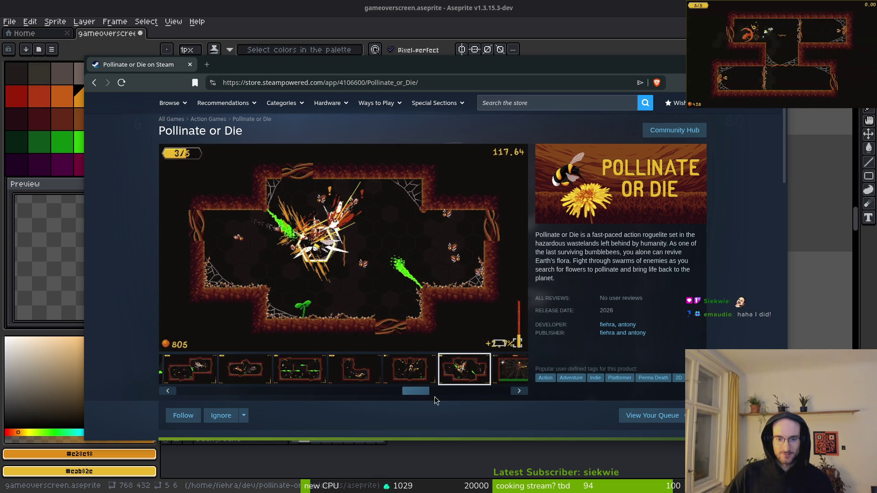
click(497, 383)
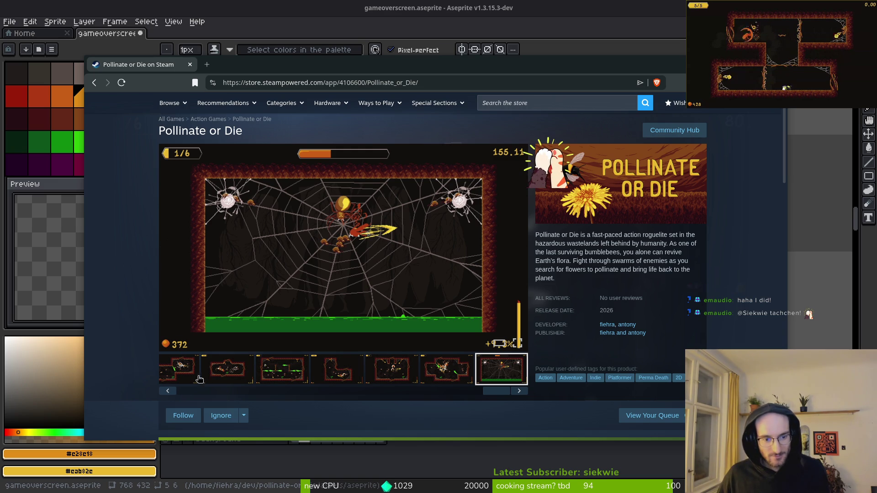
drag(494, 396, 213, 389)
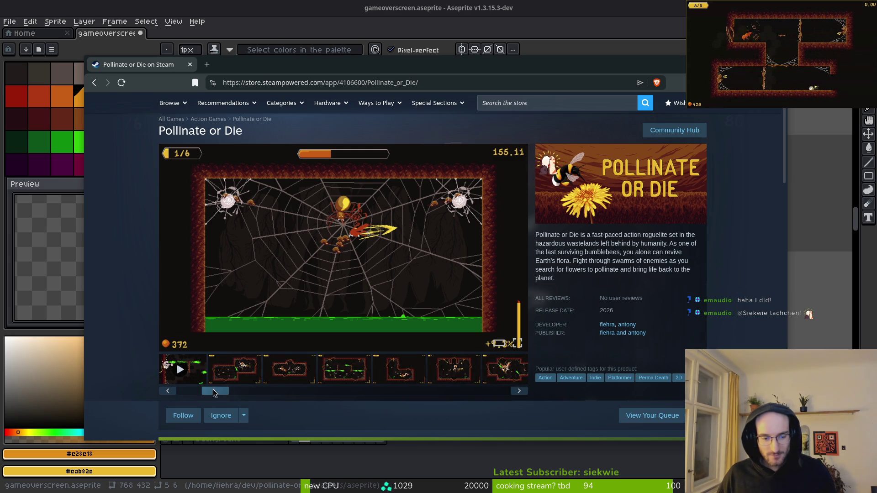
click(181, 372)
click(240, 369)
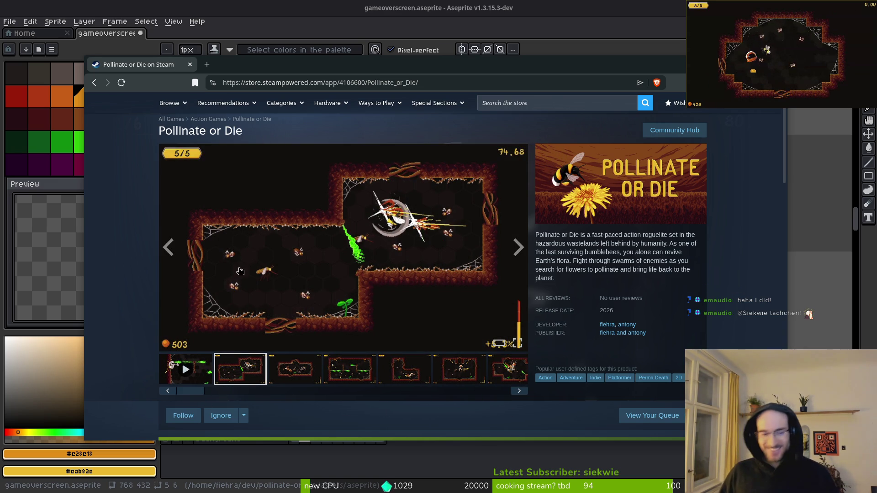
scroll(138, 305, down, 10)
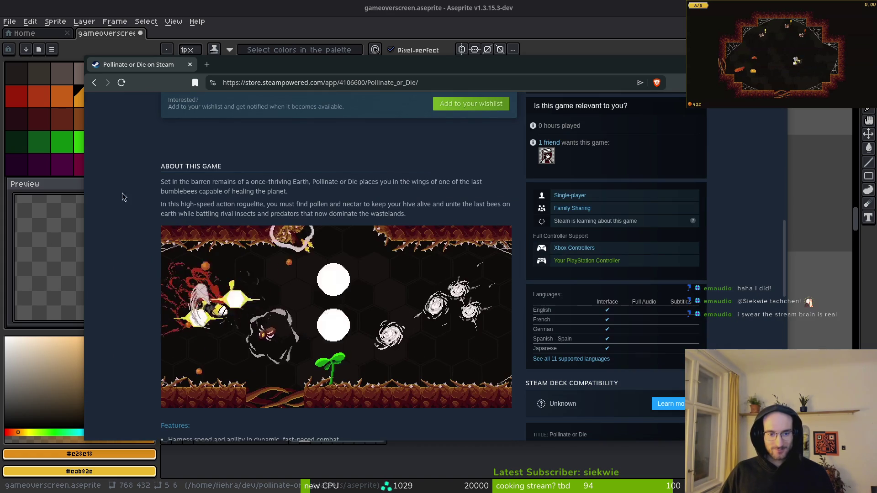
- Expand the full Features list and review the features, languages and looping trailer clips
scroll(345, 347, down, 3)
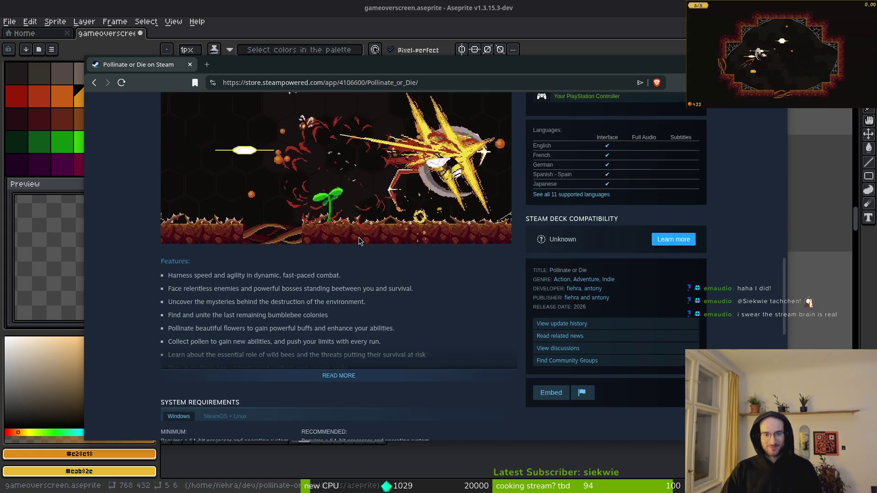
click(349, 381)
scroll(137, 308, down, 3)
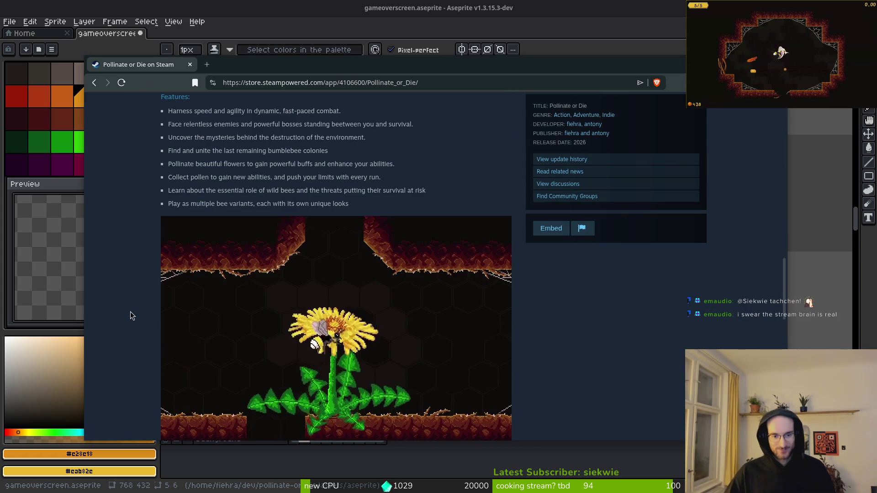
scroll(130, 311, down, 2)
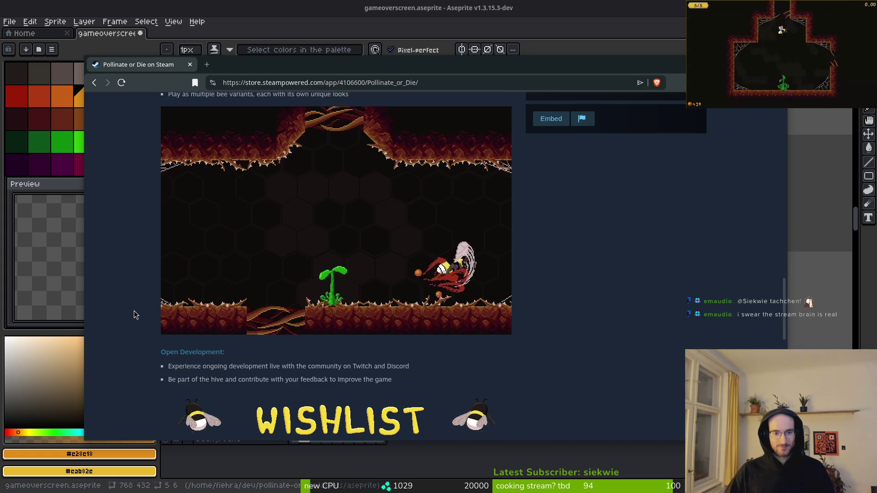
scroll(133, 311, up, 1)
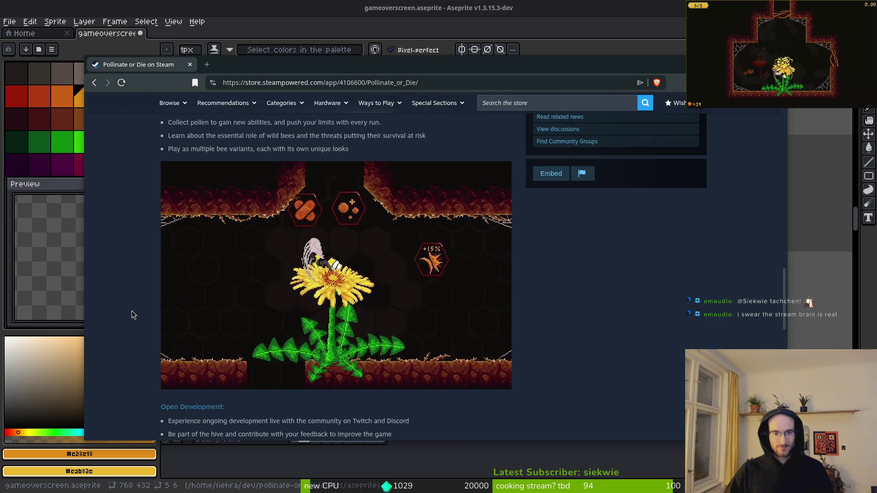
mouse_move(325, 238)
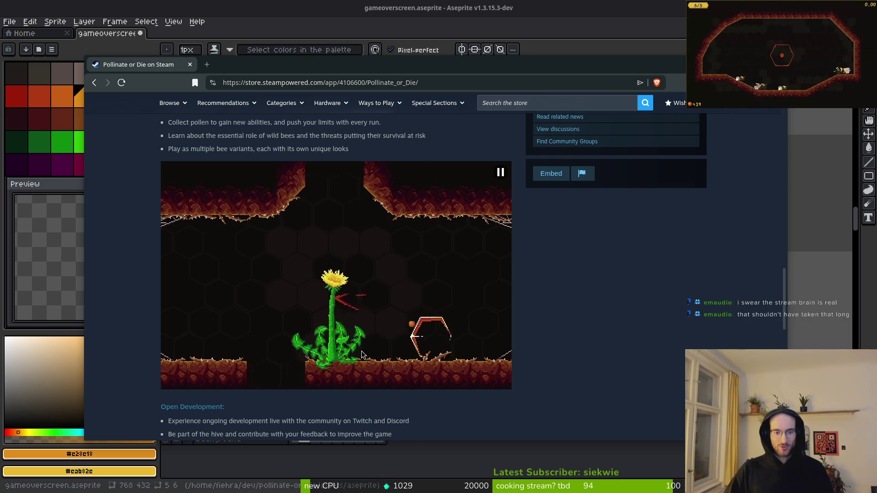
scroll(356, 273, up, 2)
scroll(357, 273, up, 5)
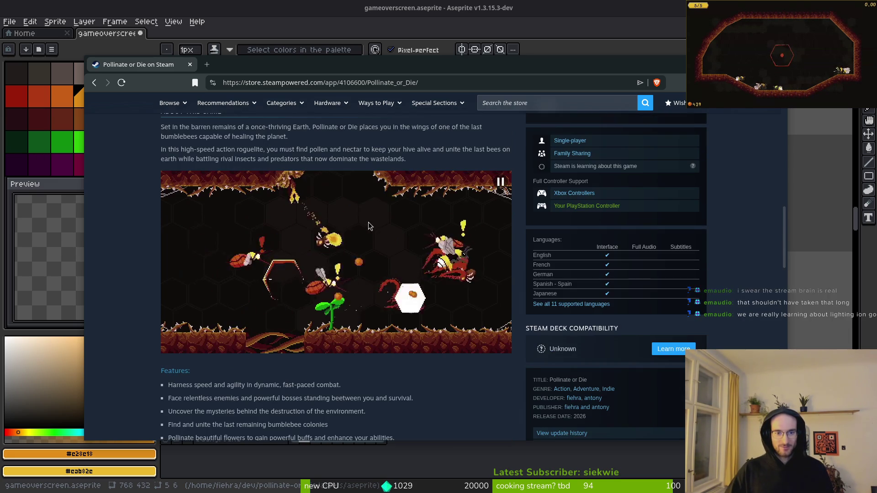
scroll(369, 219, down, 3)
scroll(366, 229, down, 2)
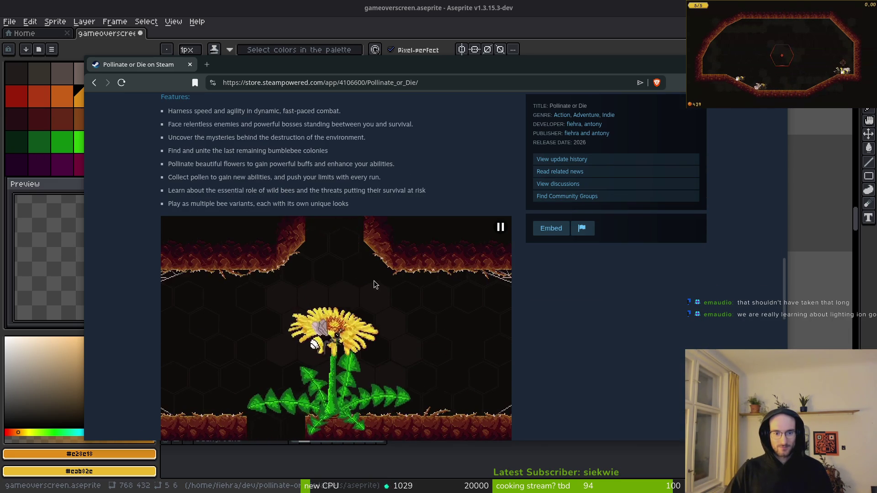
scroll(372, 281, up, 4)
scroll(379, 274, down, 5)
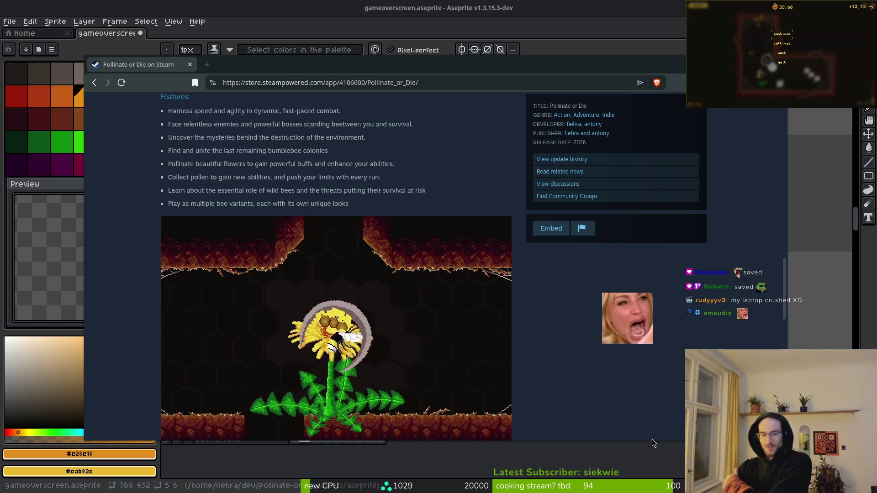
mouse_move(334, 338)
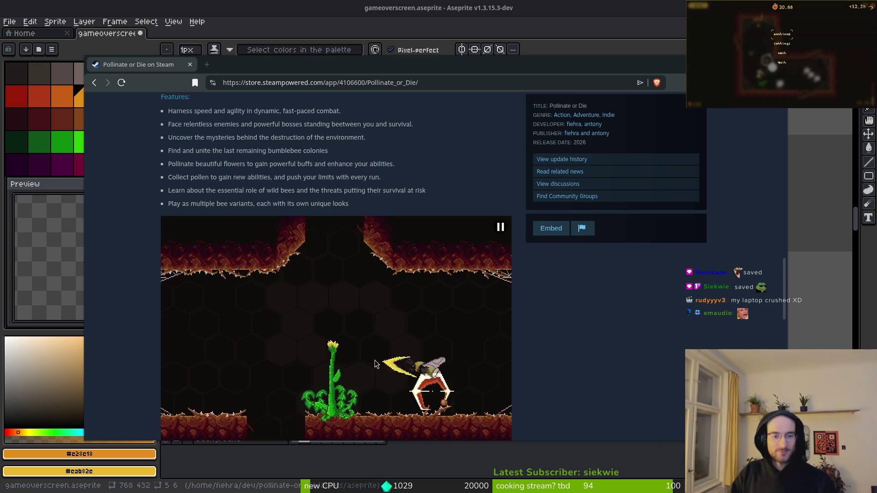
scroll(352, 294, down, 3)
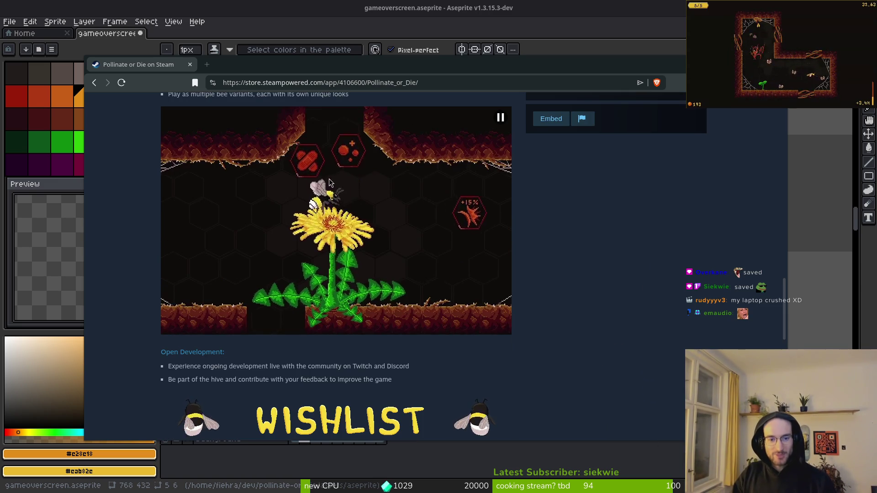
scroll(329, 182, up, 5)
scroll(330, 181, up, 1)
scroll(335, 202, down, 3)
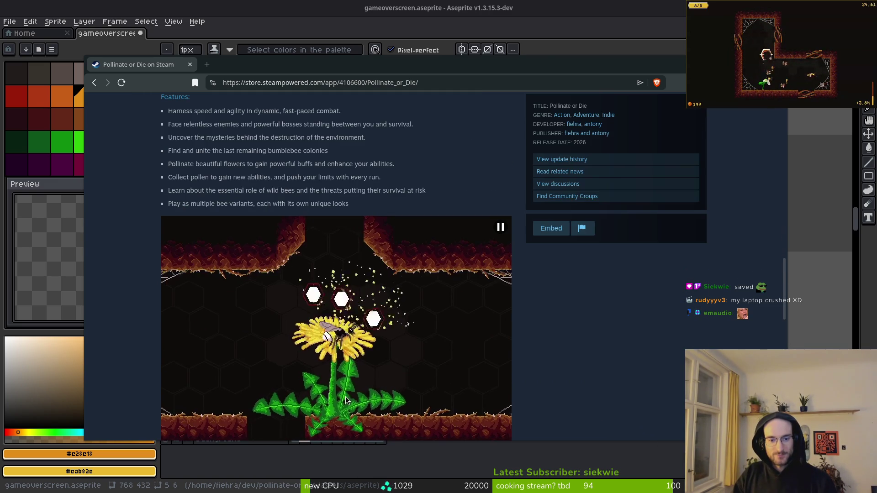
scroll(350, 370, up, 3)
scroll(349, 368, down, 4)
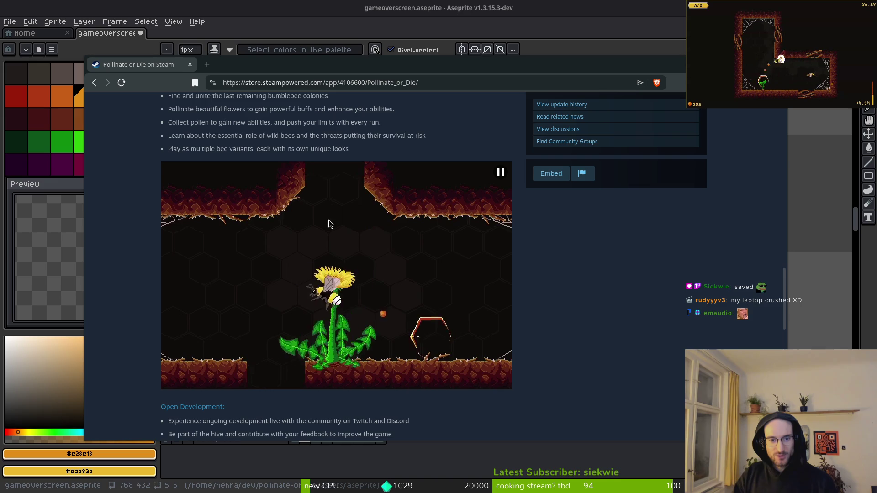
scroll(361, 305, up, 6)
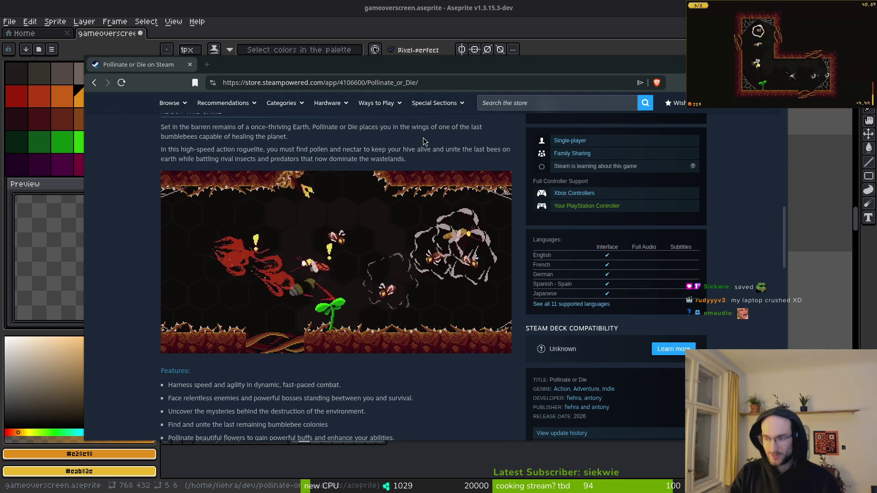
- Inspect the trailer video's markup in DevTools, then close and re-inspect the video element
right_click(251, 276)
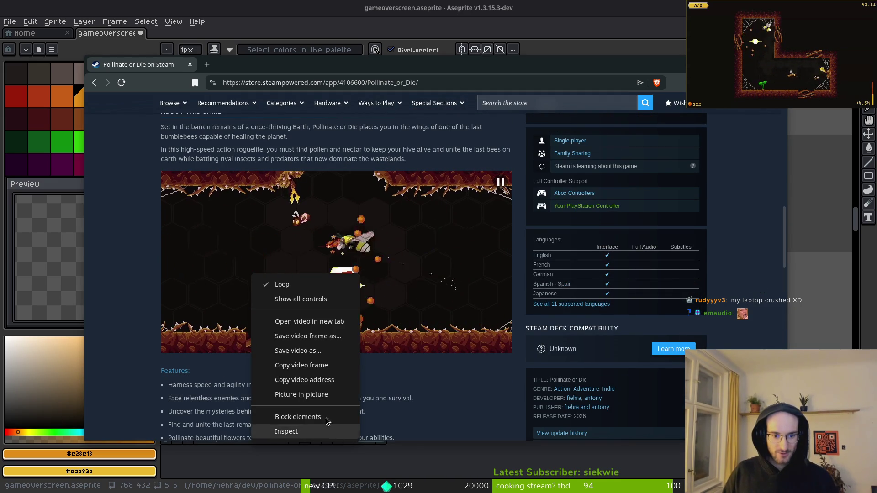
click(300, 431)
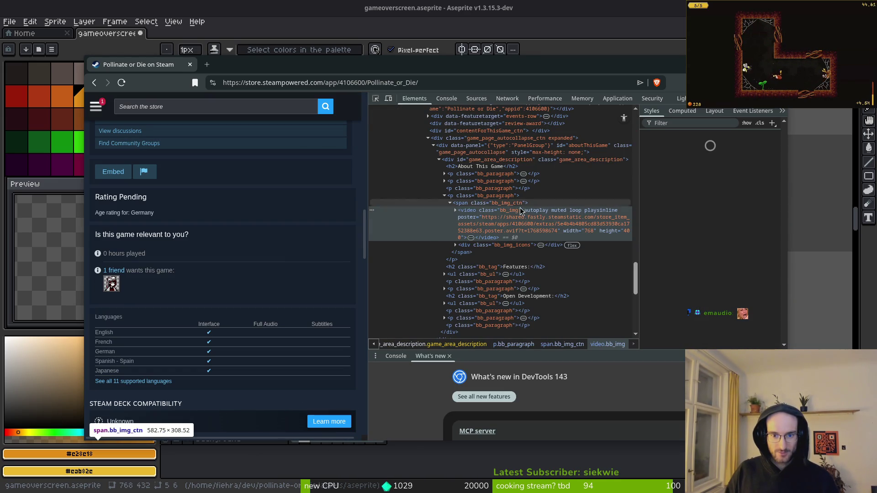
scroll(548, 397, down, 2)
scroll(325, 347, up, 3)
scroll(637, 239, up, 3)
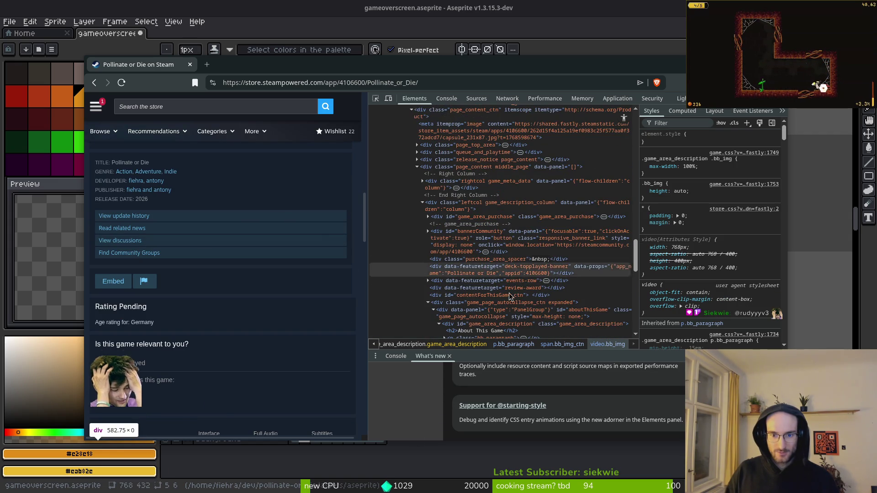
scroll(581, 225, down, 5)
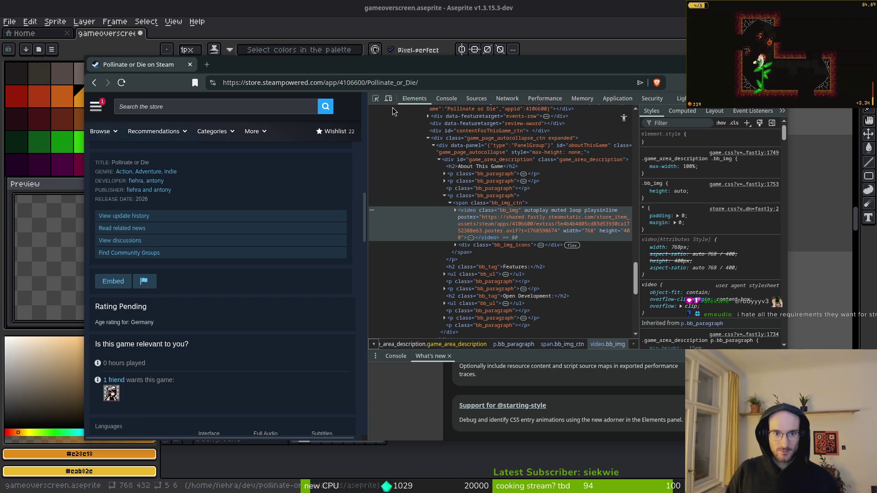
key(F12)
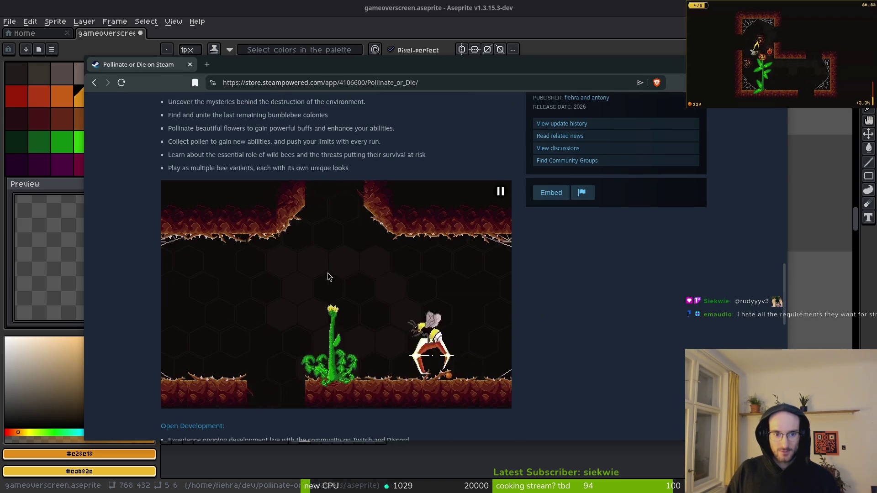
right_click(337, 275)
click(360, 428)
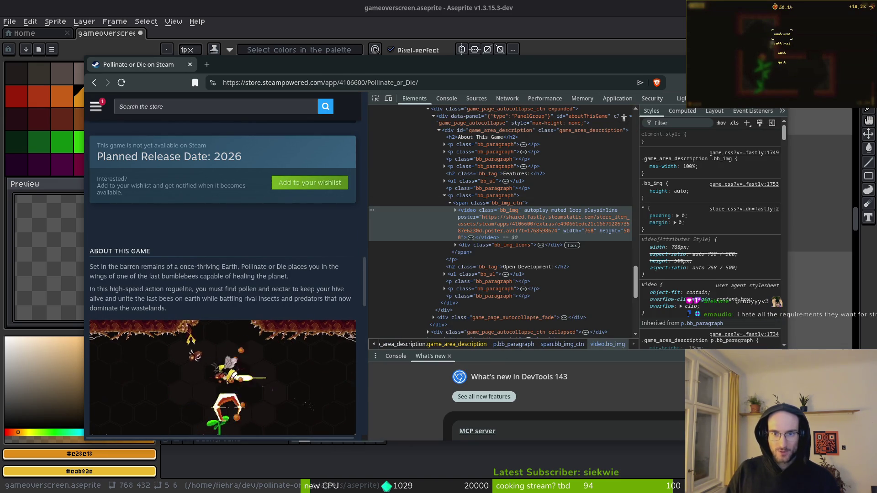
- Close DevTools and search 'crop video online' in a new Brave window
key(F12)
key(alt+Tab)
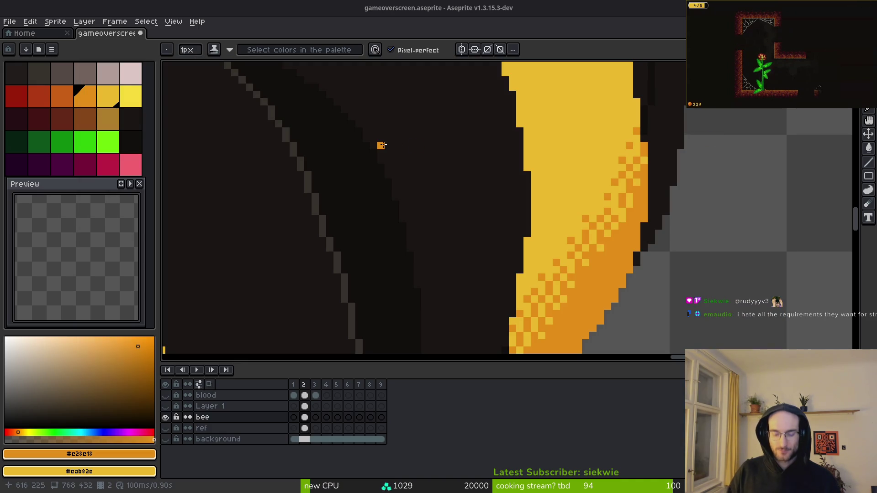
key(alt+Tab)
key(ctrl+n)
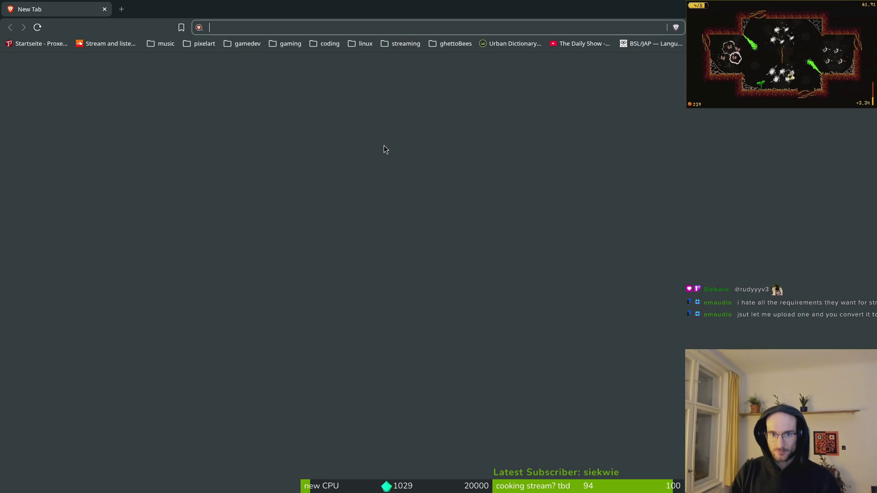
text(crop v)
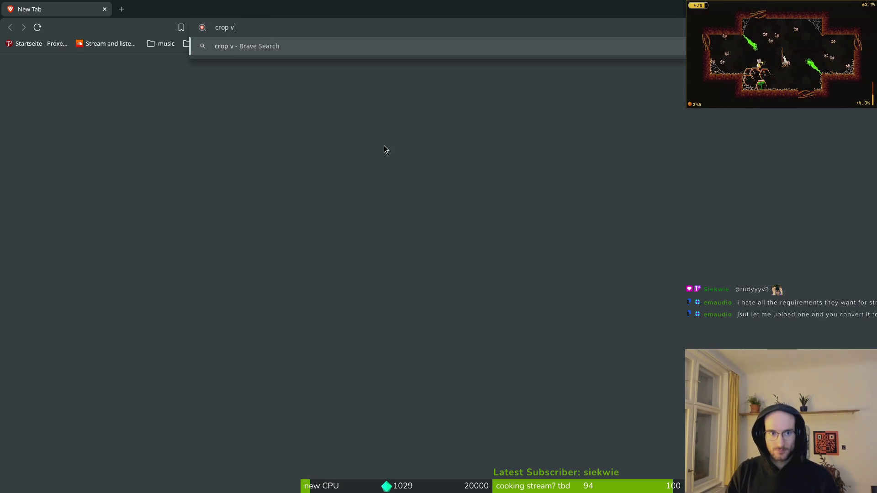
text(ideo online)
key(Return)
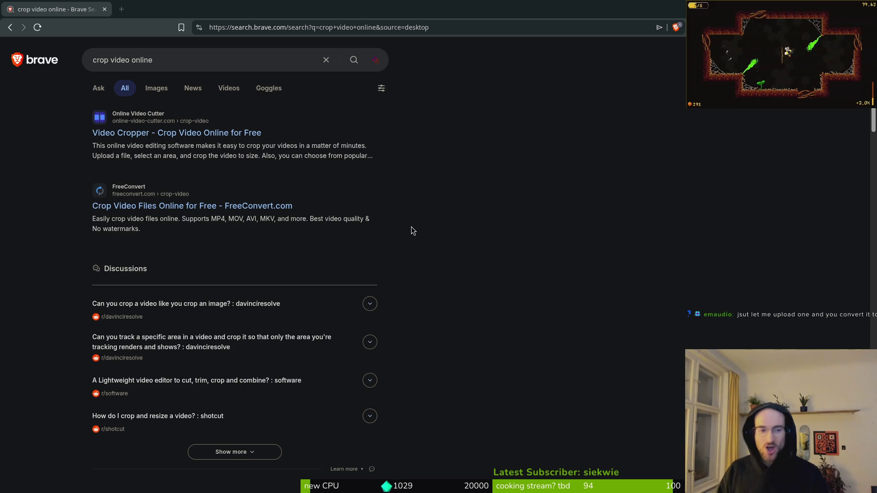
- Open Online Video Cutter's Video Cropper and browse to Downloads for a file to upload
click(219, 133)
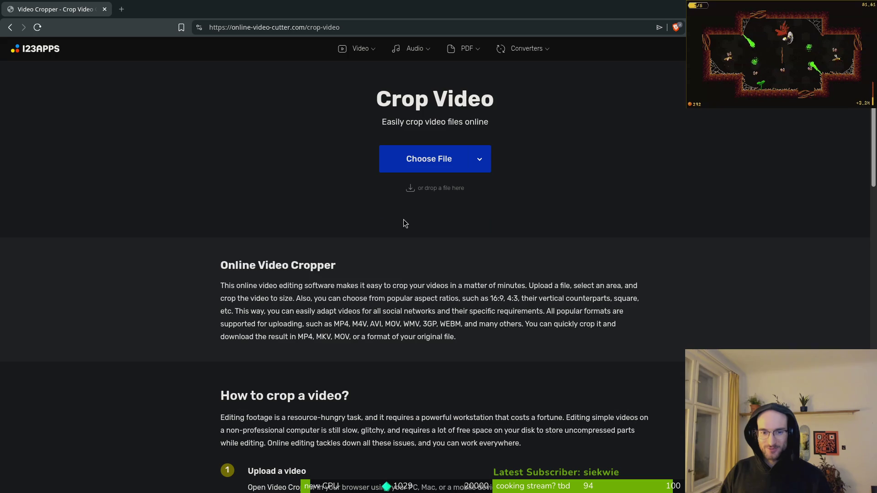
click(421, 172)
scroll(495, 223, down, 5)
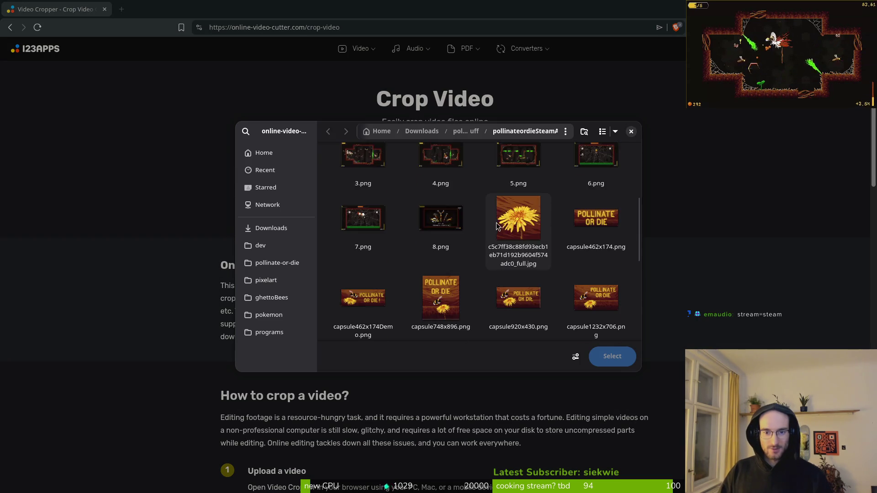
scroll(504, 230, down, 2)
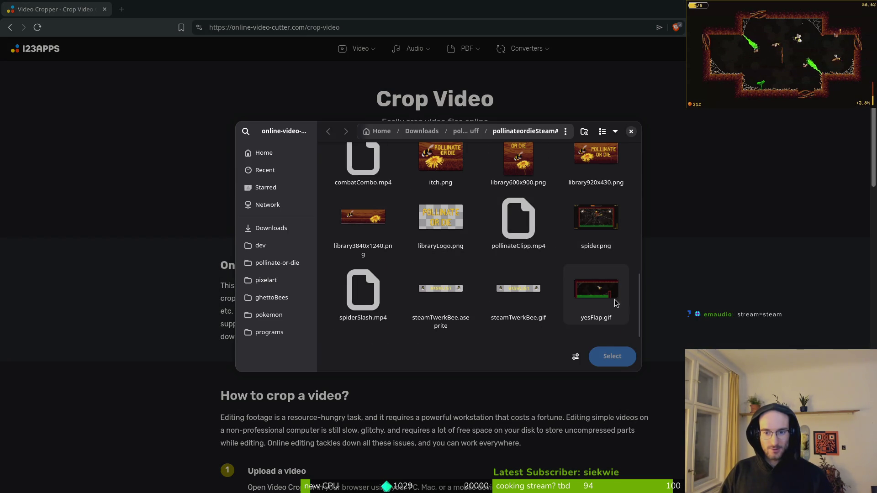
scroll(390, 249, up, 1)
scroll(390, 249, up, 10)
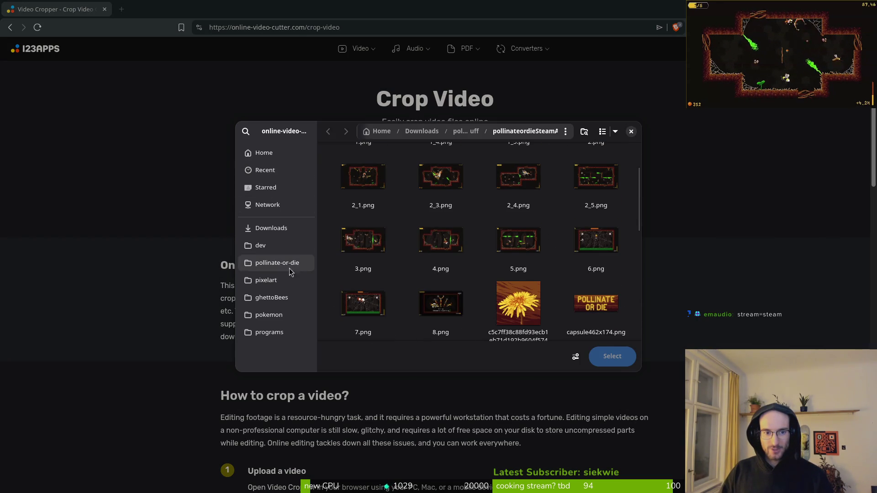
click(271, 228)
scroll(525, 254, down, 3)
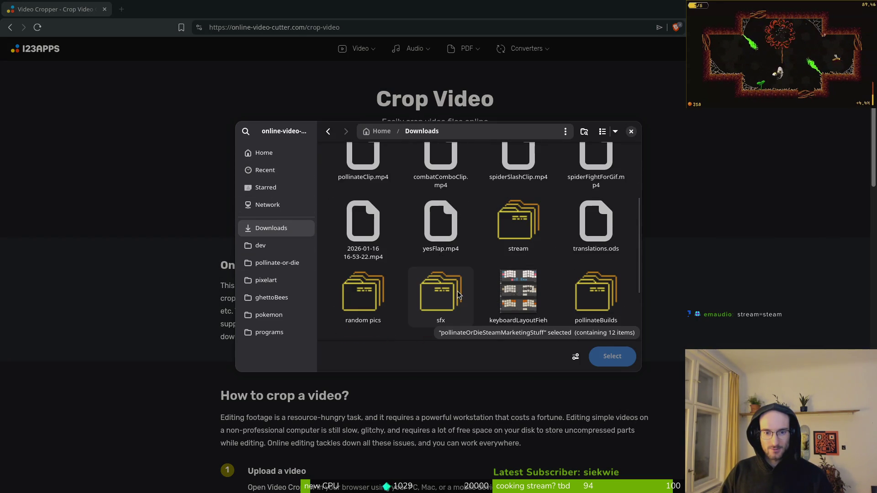
scroll(534, 265, down, 3)
scroll(493, 255, up, 10)
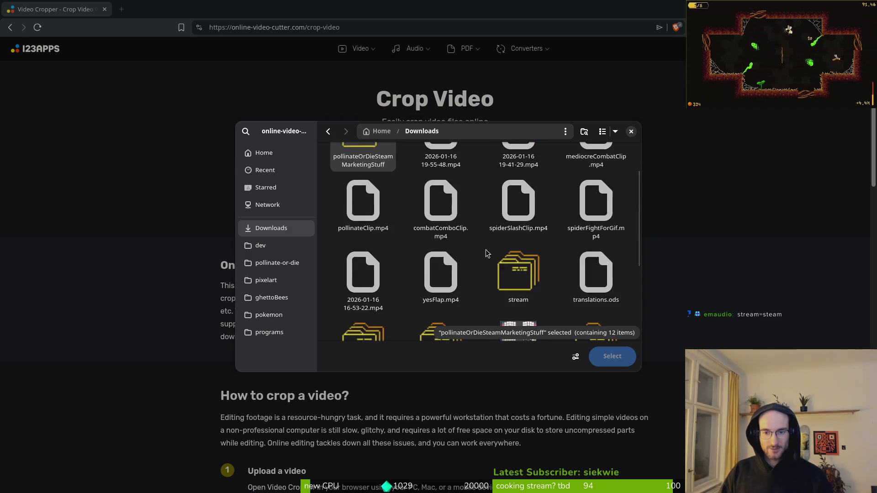
- Load pollinateClipp.mp4 from pollinateOrDieSteamMarketingStuff > pollinateordieSteam Assets into the editor
double_click(378, 173)
scroll(518, 251, down, 1)
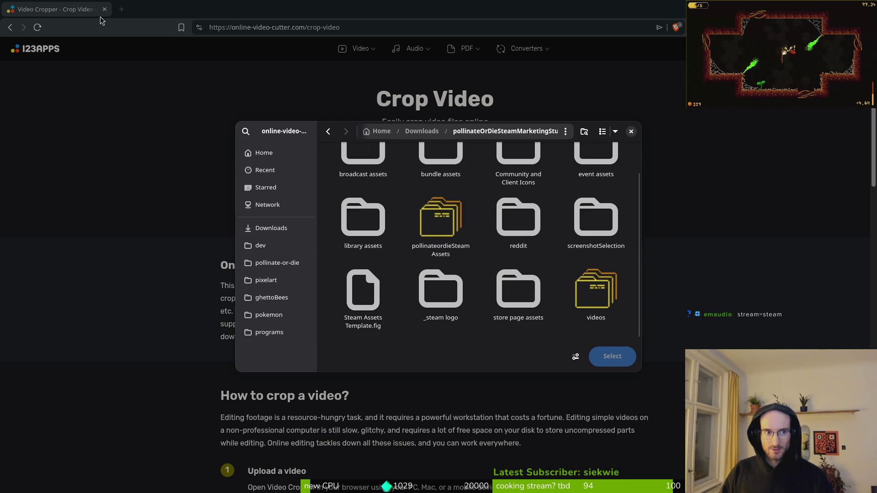
double_click(439, 217)
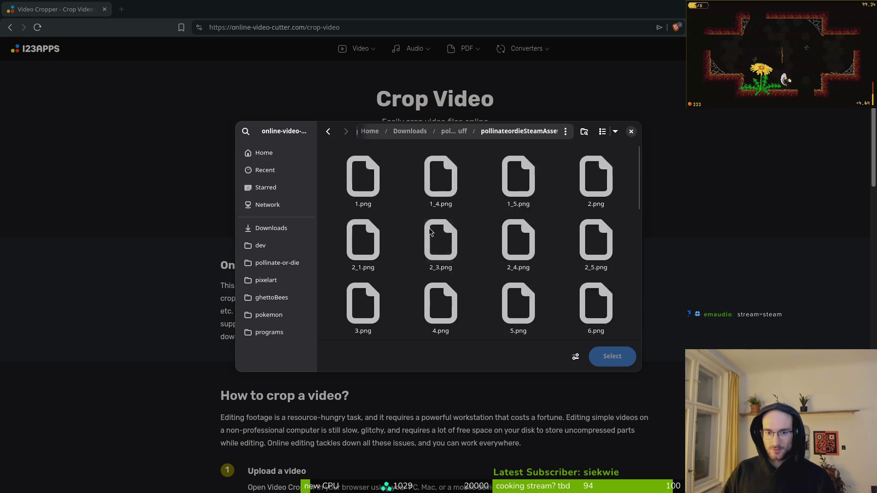
scroll(468, 242, down, 1)
scroll(468, 266, down, 5)
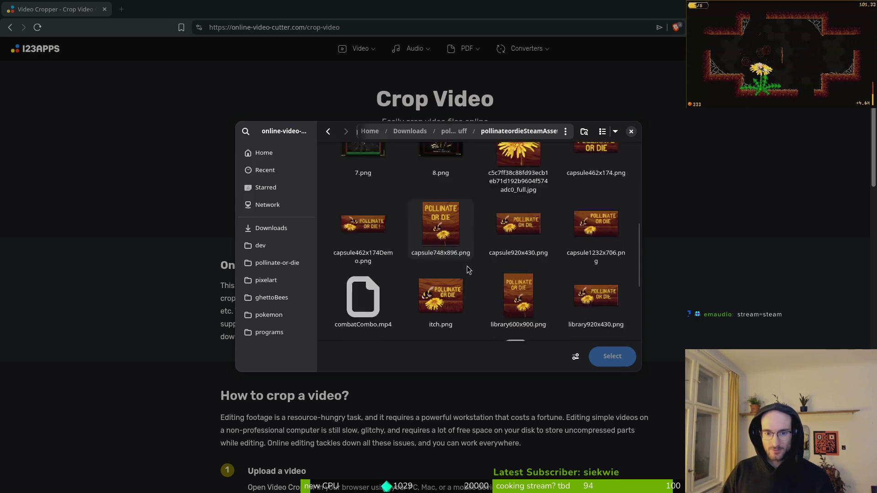
scroll(349, 267, down, 1)
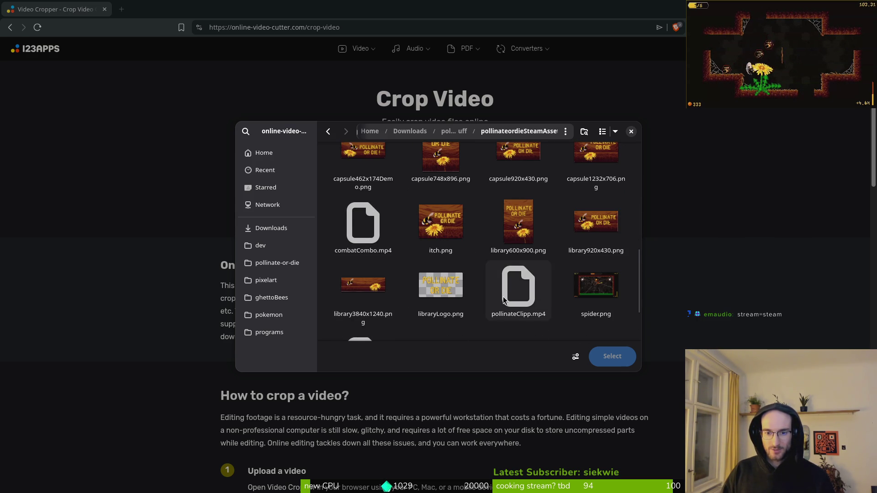
scroll(500, 299, down, 1)
double_click(495, 274)
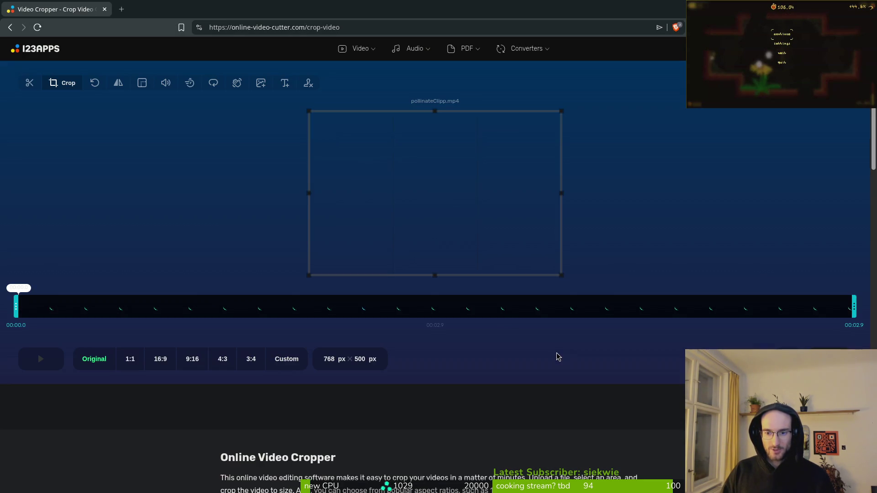
- Try editing the crop height and custom ratio, then decline cancelling the edit
click(360, 359)
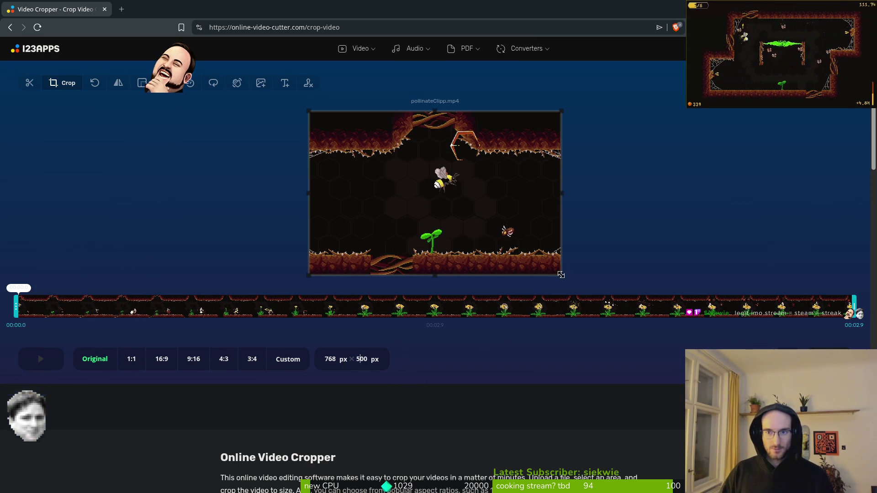
click(288, 359)
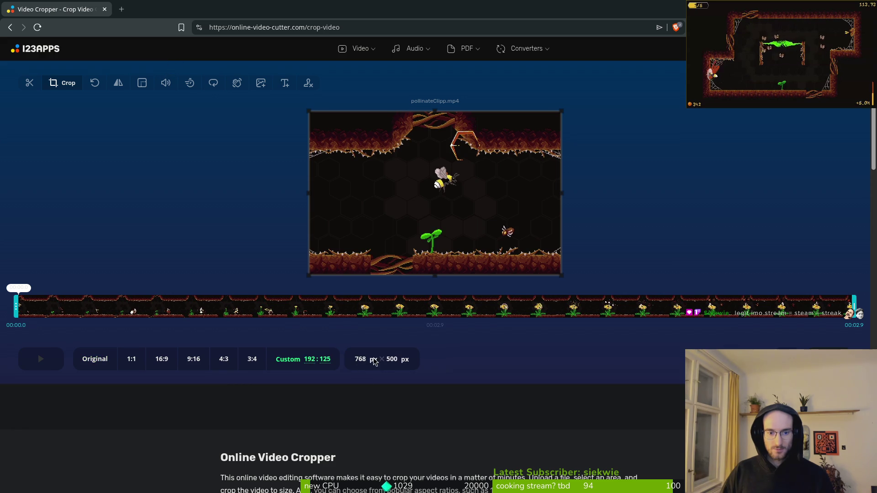
scroll(456, 412, down, 2)
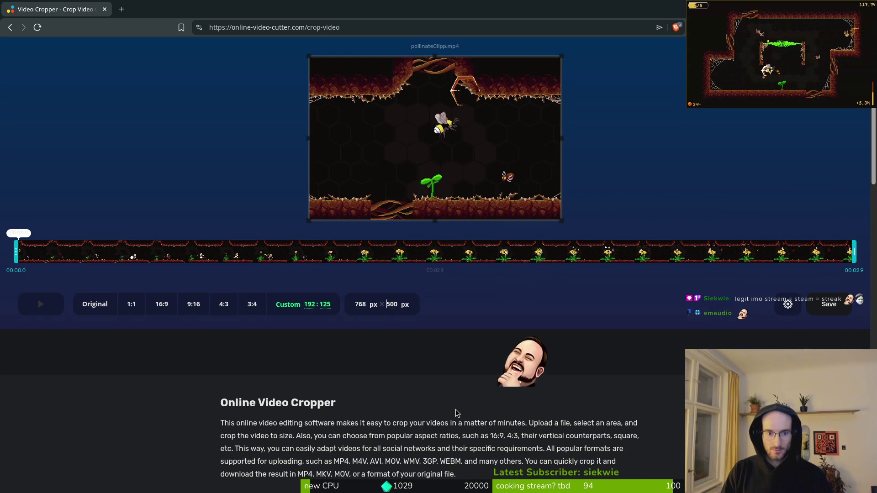
click(388, 304)
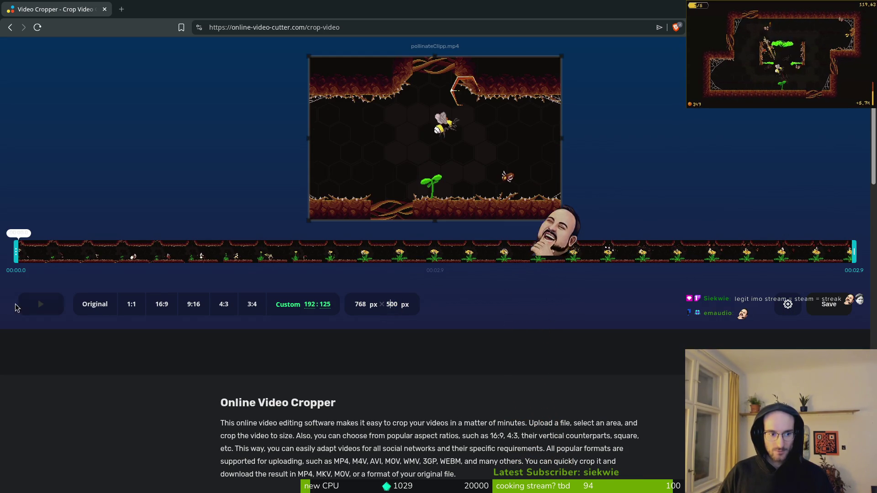
scroll(354, 183, up, 2)
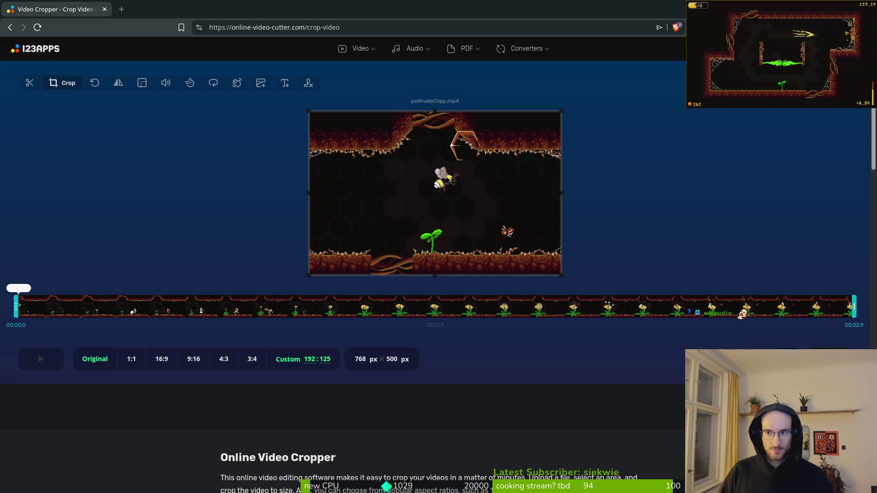
key(Escape)
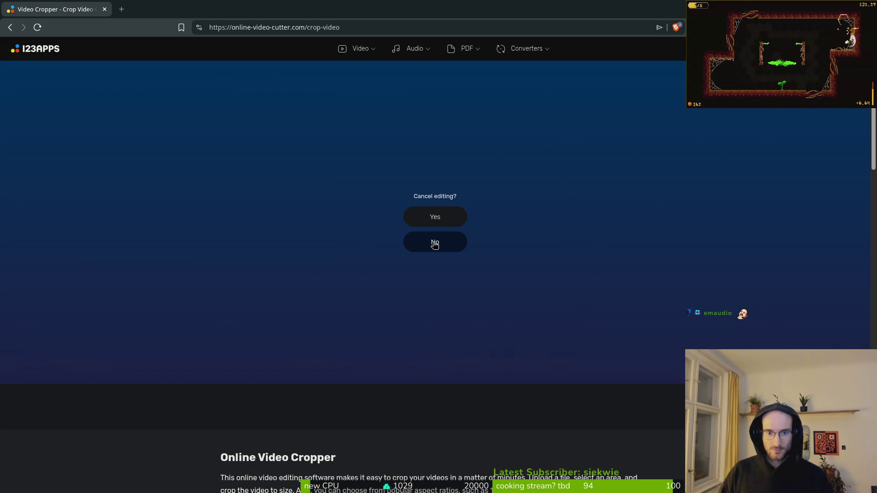
click(435, 242)
- Set a custom 768 × 400 px crop and move the crop box down in the frame
click(312, 359)
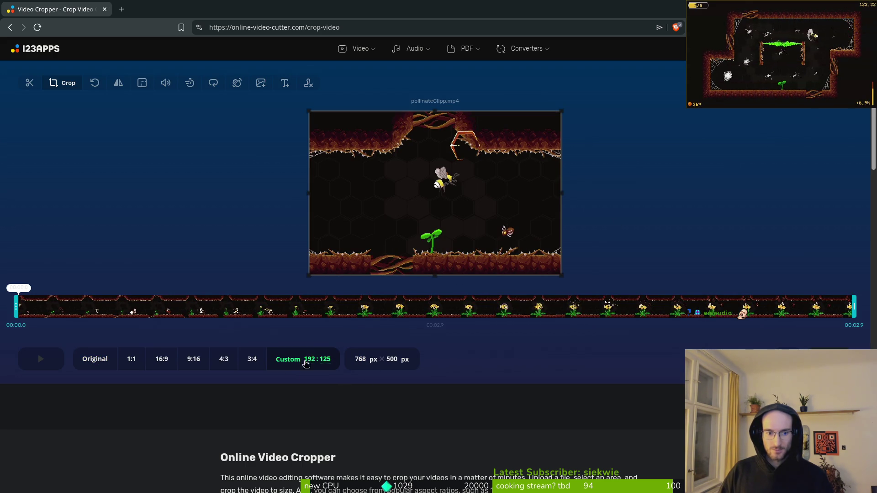
click(248, 362)
click(301, 362)
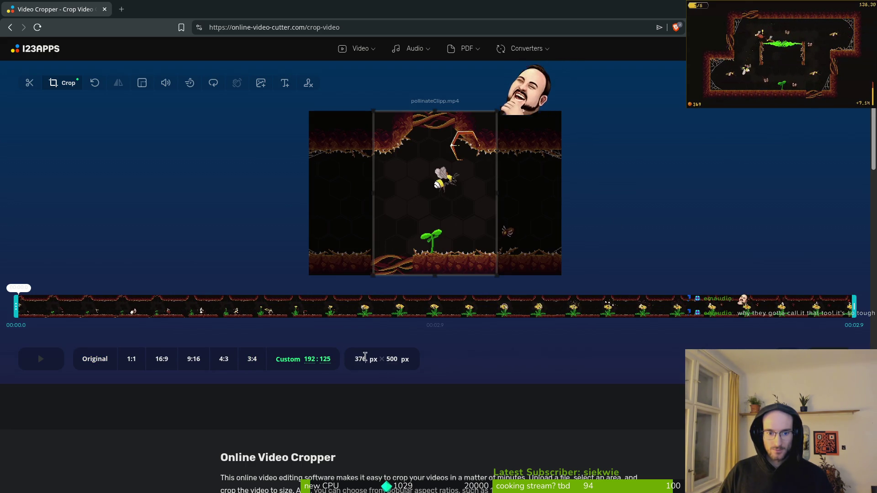
key(BackSpace)
key(BackSpace)
key(BackSpace)
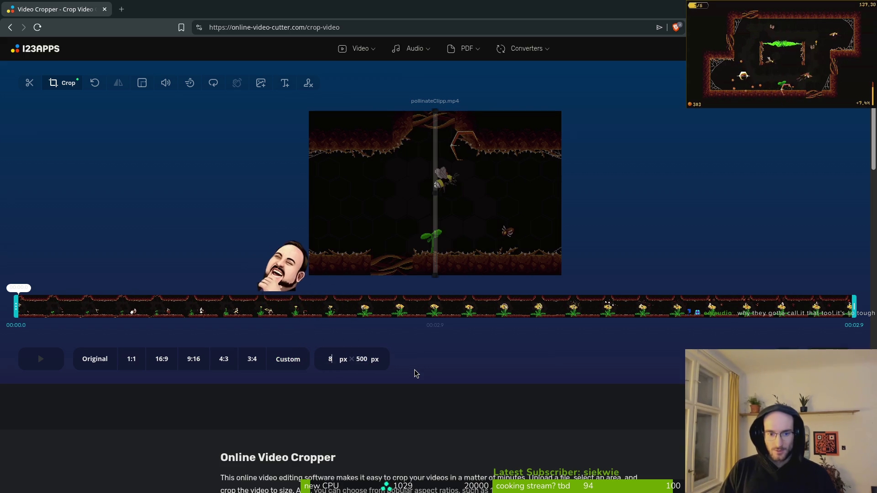
text(768)
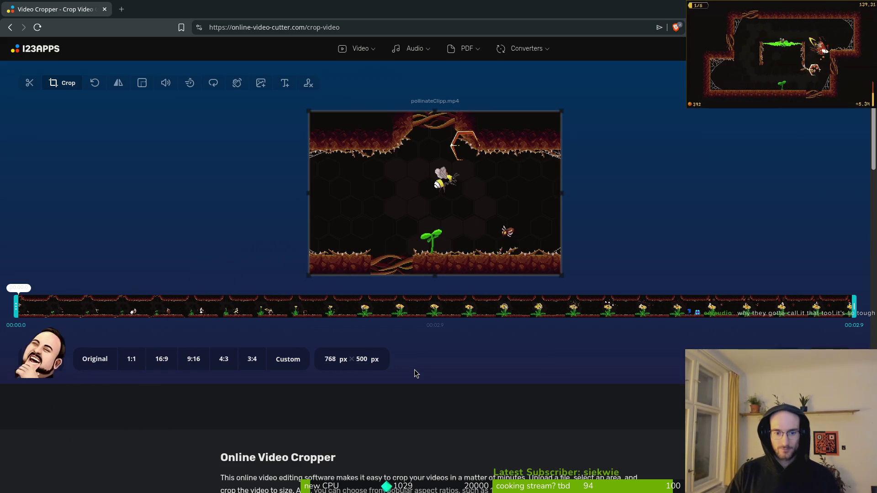
click(368, 361)
key(BackSpace)
key(BackSpace)
key(BackSpace)
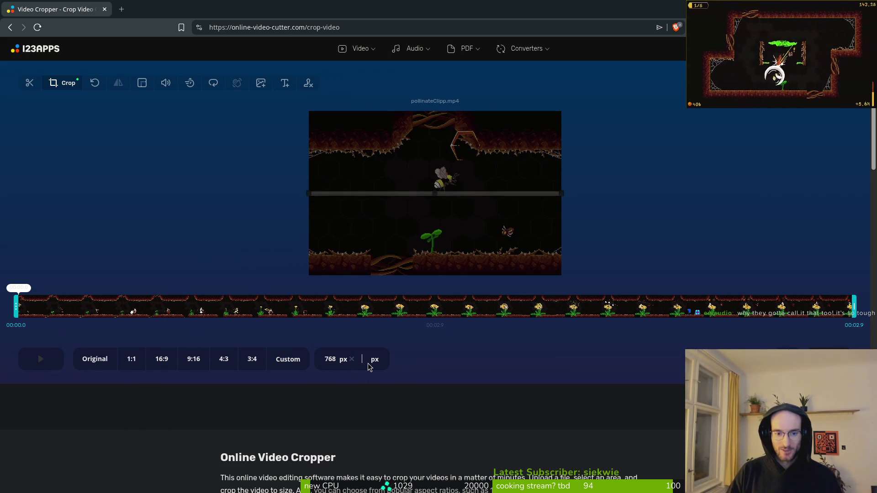
text(400)
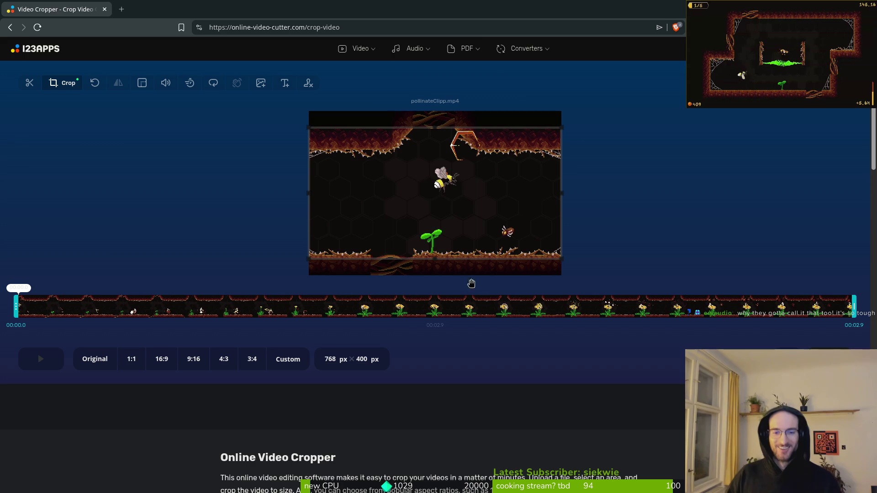
drag(470, 183, 468, 205)
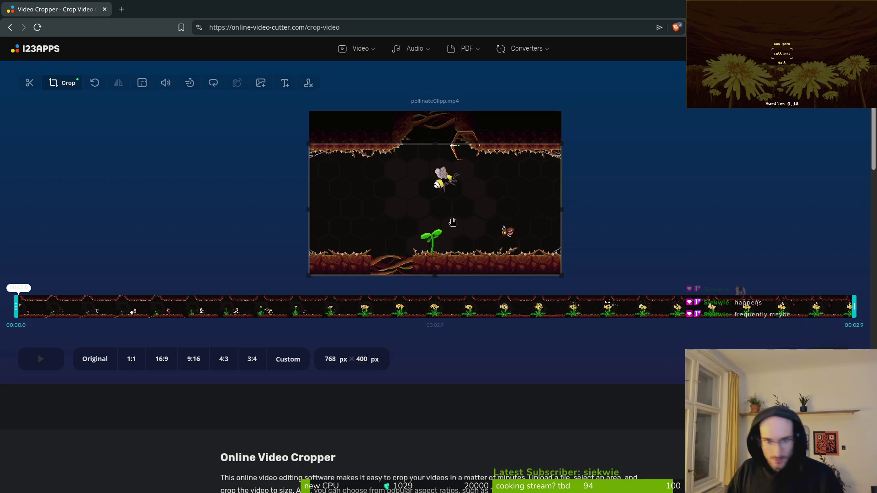
- Nudge the 768 × 400 crop area slightly upward in the preview
drag(437, 224, 435, 222)
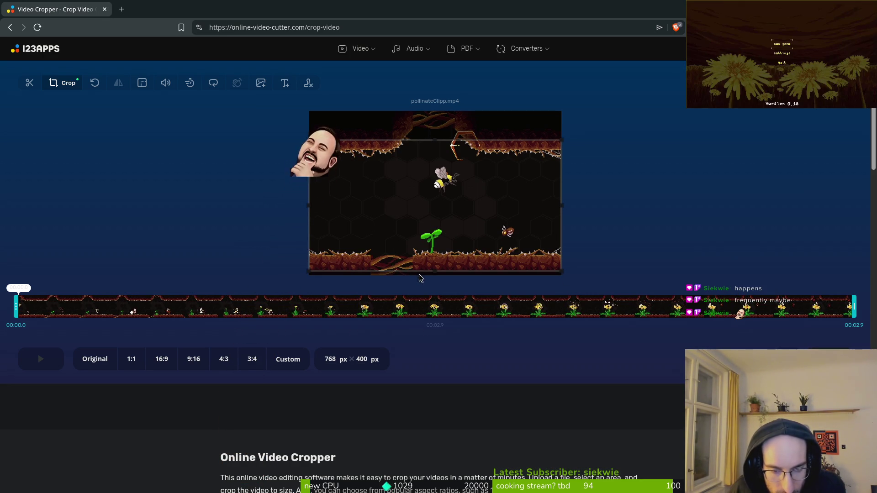
key(ctrl+minus)
key(ctrl+plus)
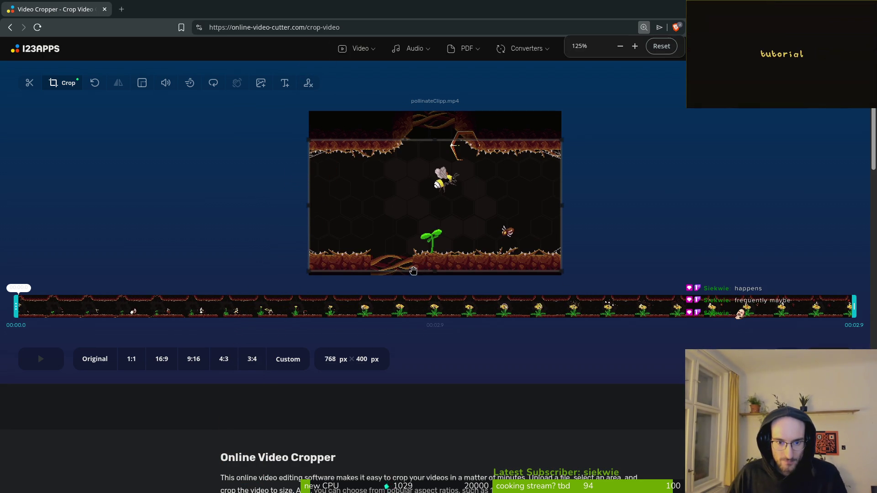
- Check the crop edges at larger page zoom, reset the zoom, and encode the cropped clip
key(ctrl+plus)
key(ctrl+plus)
key(ctrl+plus)
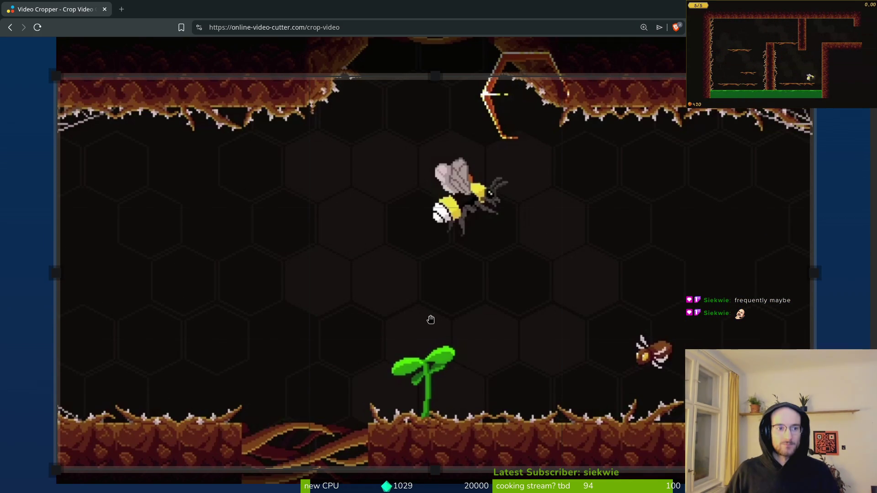
key(ctrl+0)
scroll(517, 297, up, 3)
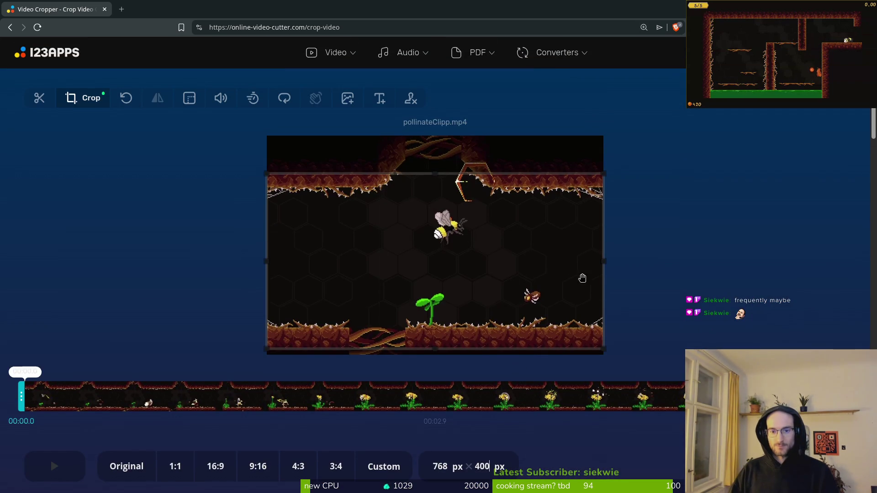
click(813, 467)
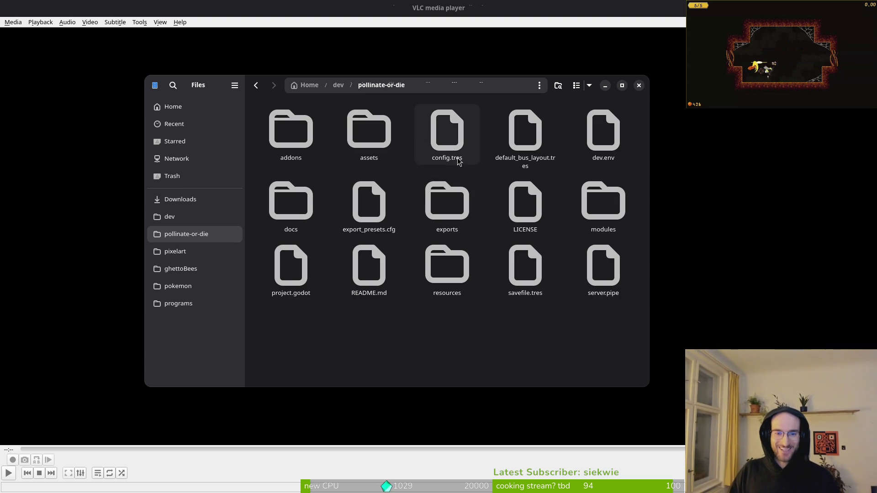
- In Downloads > pollinateOrDieSteamMarketingStuff > pollinateordieSteamAssets, rename the cropped export to pollinateClip.mp4
click(178, 200)
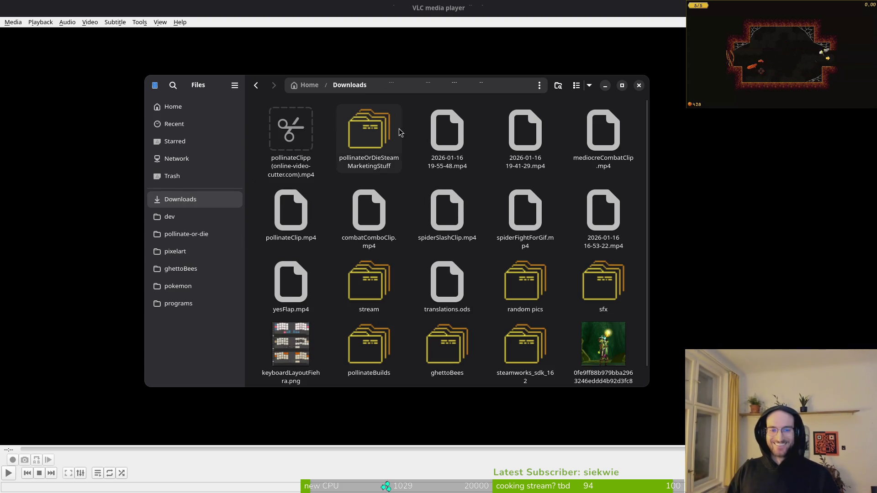
double_click(391, 143)
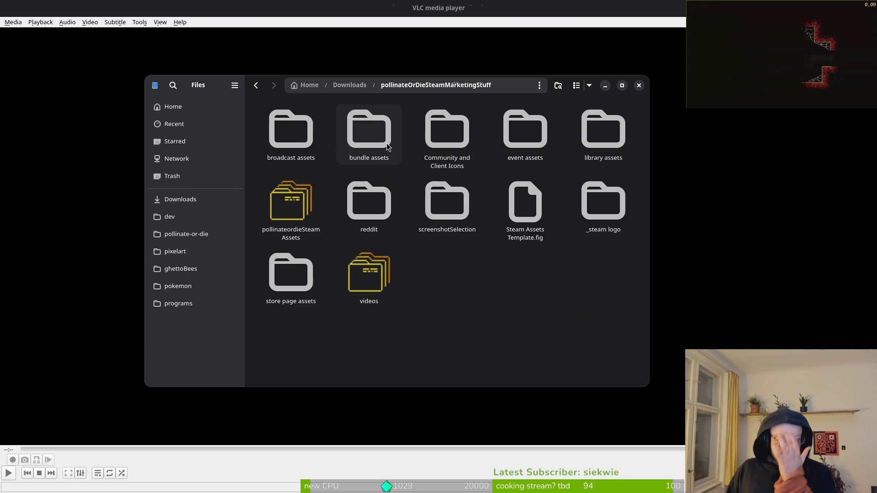
double_click(292, 214)
scroll(431, 314, down, 5)
click(433, 306)
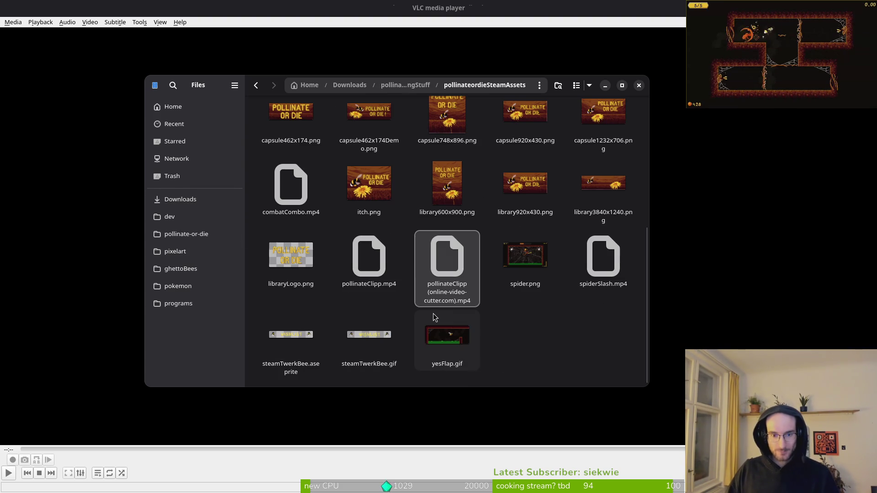
key(F2)
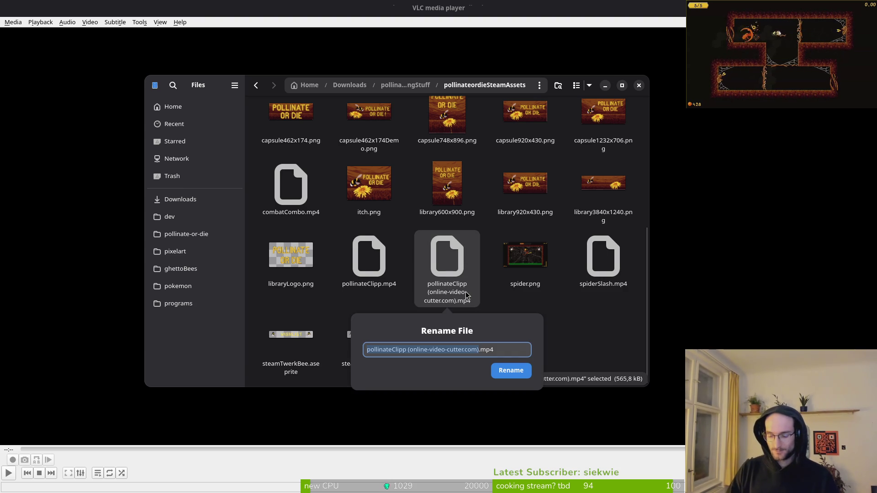
key(BackSpace)
text(pollinateClip)
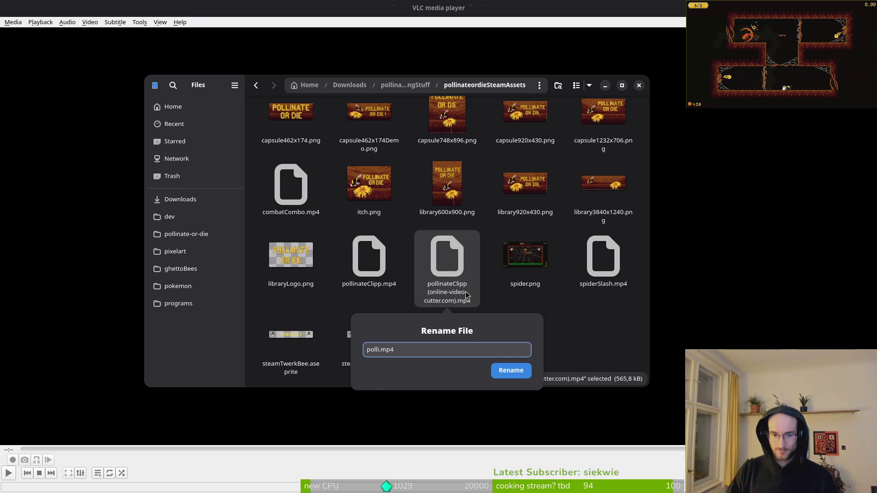
key(Return)
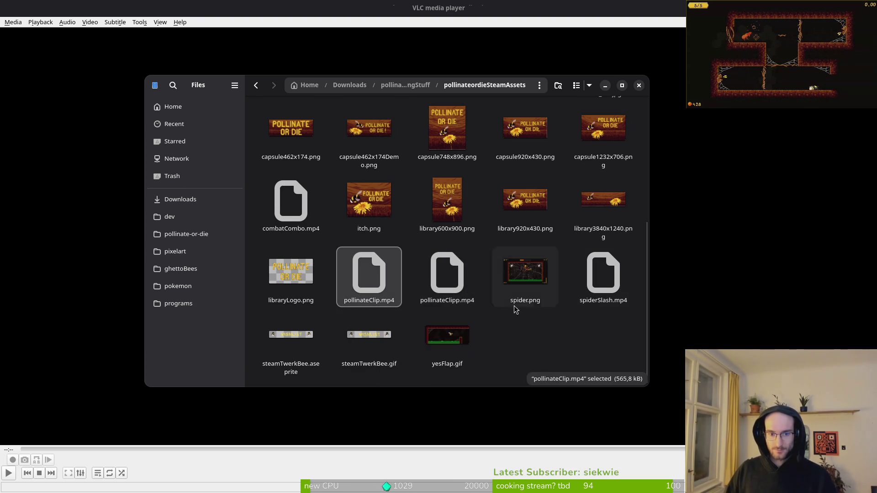
- Move the outdated pollinateClipp.mp4 to the trash
click(460, 275)
key(Delete)
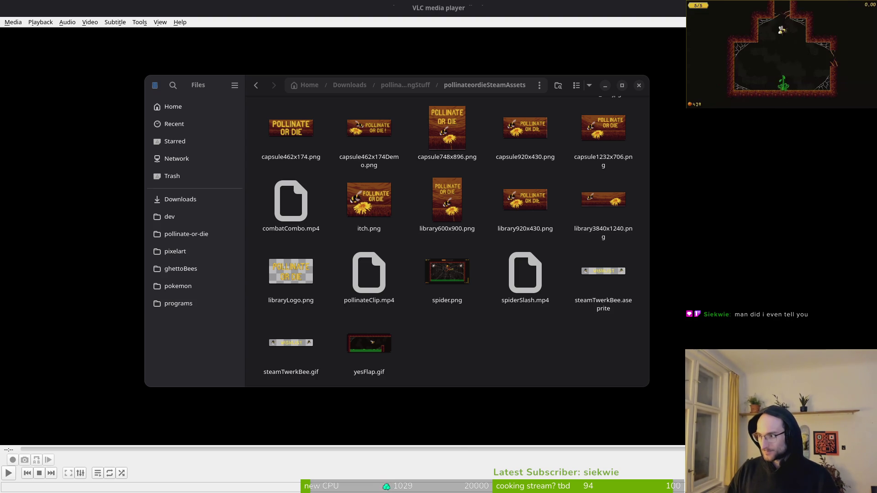
key(alt+Tab)
- Ask Perplexity whether two videos can be merged with ffmpeg and scroll through the concat answer
text(can i merge two c)
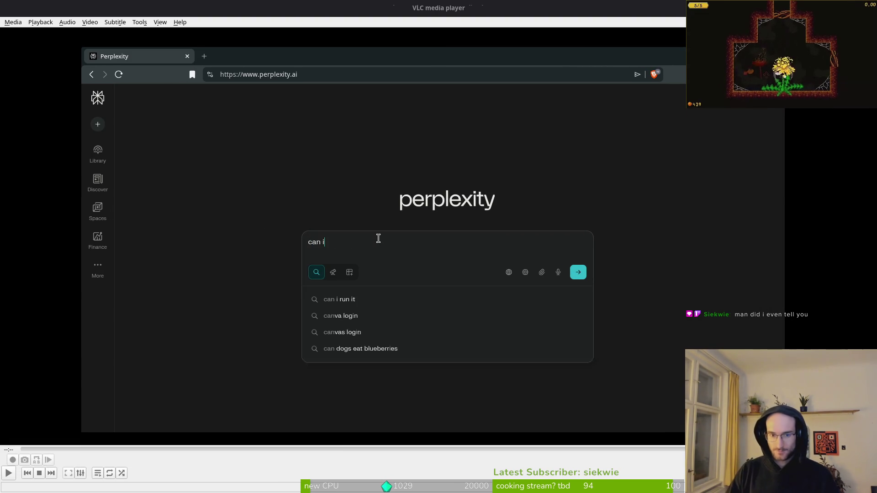
key(BackSpace)
text(vi)
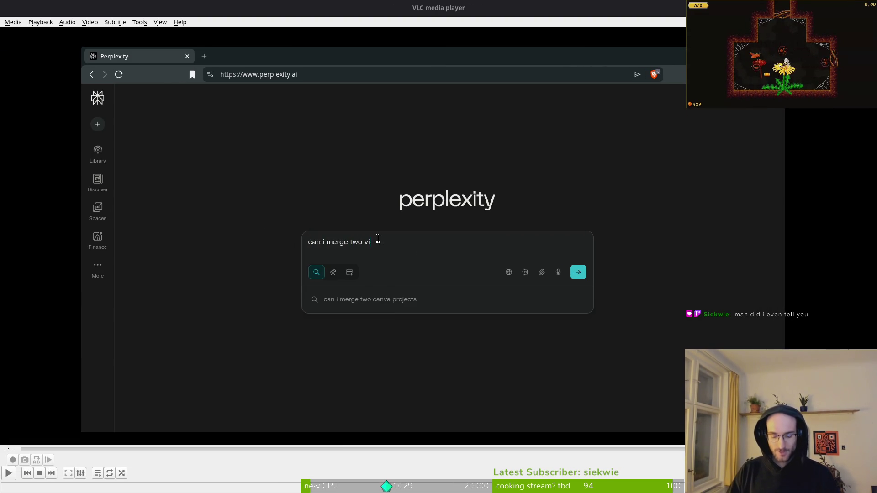
text(deos with ffmpeb)
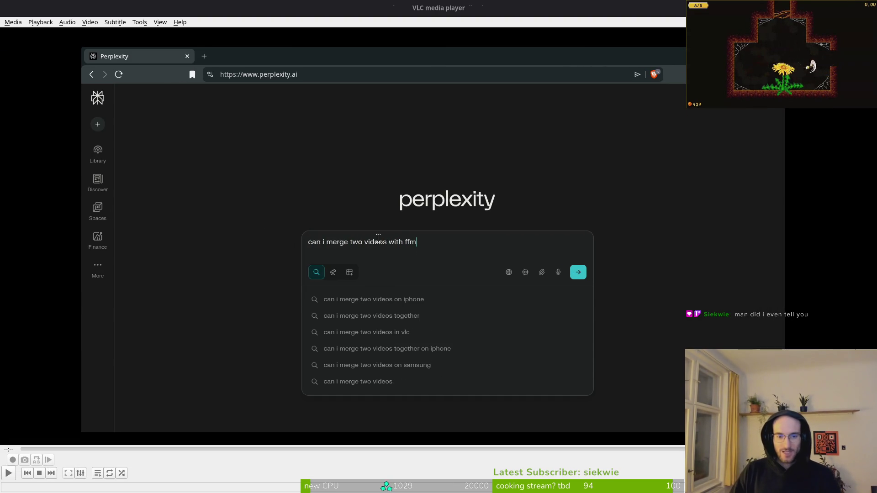
key(Return)
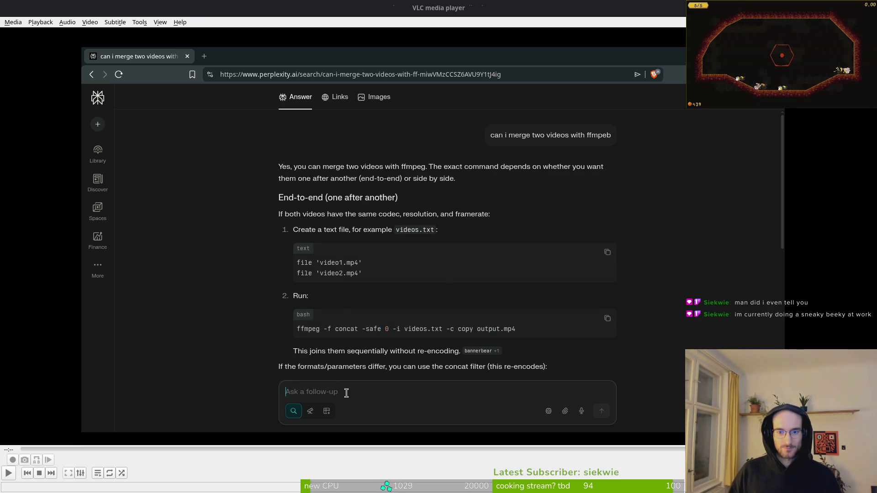
text(i)
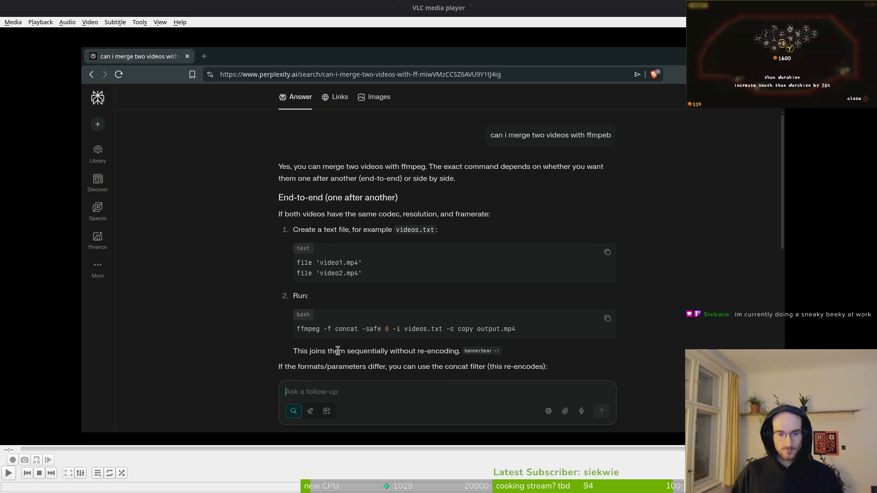
scroll(316, 353, down, 2)
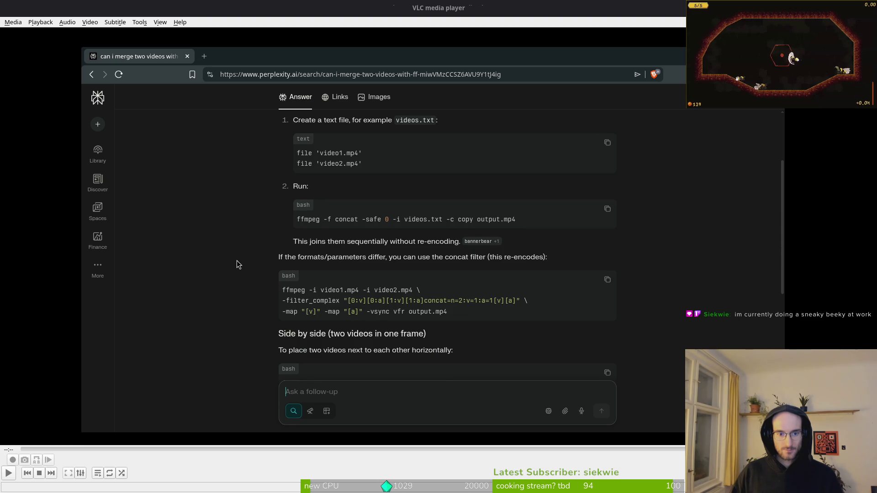
scroll(247, 258, up, 2)
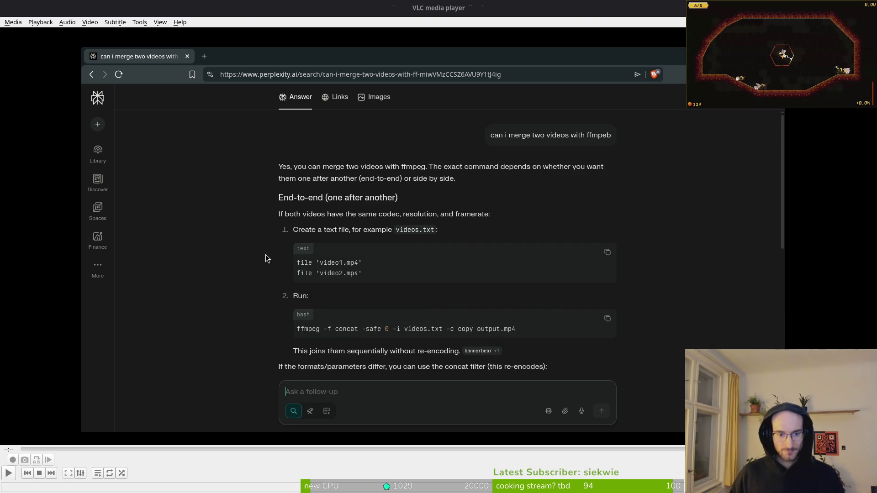
key(super)
key(super)
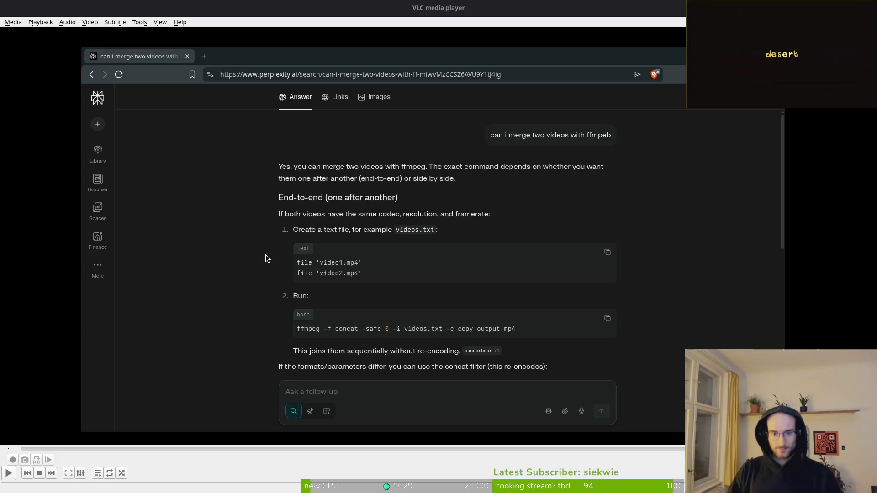
key(ctrl+alt+t)
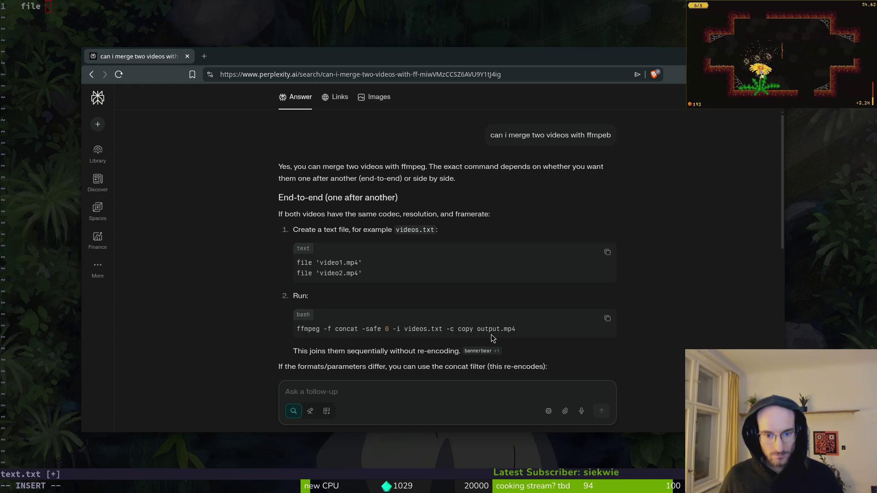
- Scroll the ffmpeg answer, type 'ok' as a follow-up, then bring up the pollinateordieSteamAssets folder
scroll(238, 329, down, 5)
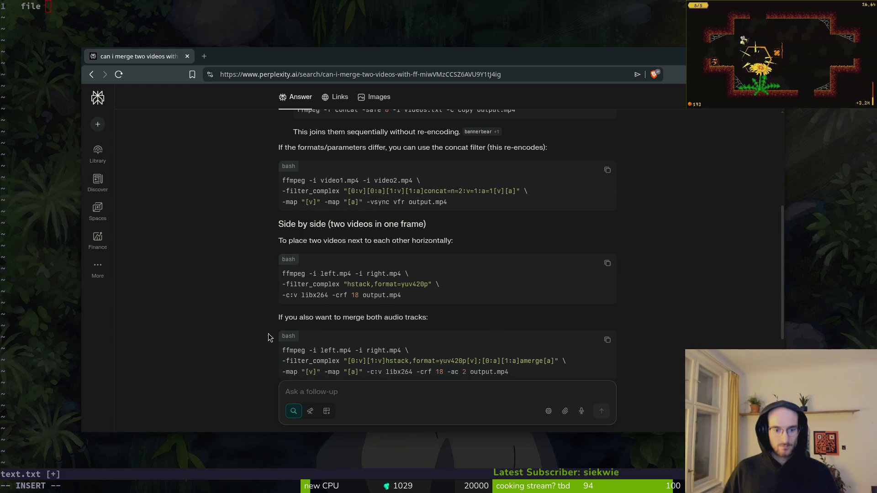
scroll(246, 326, down, 4)
scroll(249, 329, up, 10)
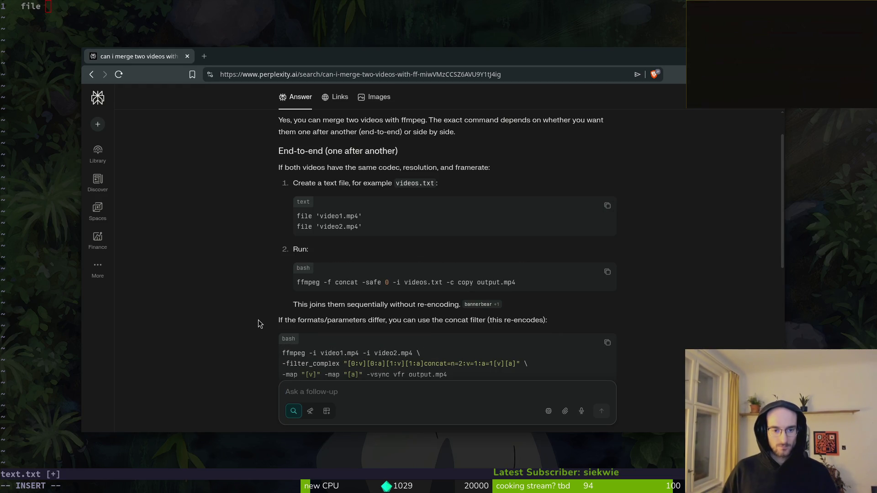
click(310, 391)
text(ok)
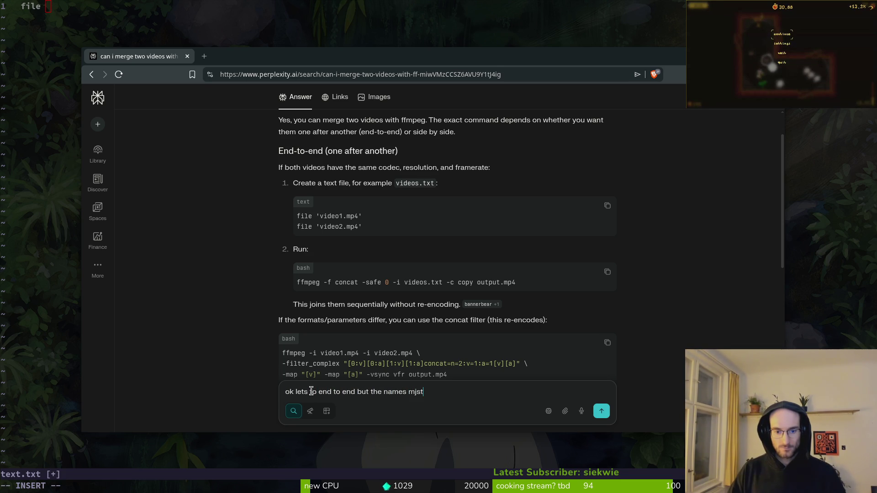
key(super+minus)
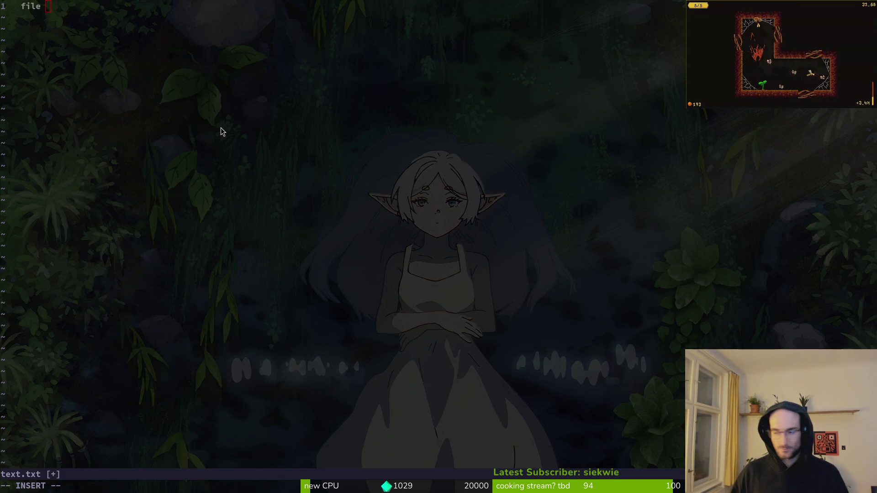
key(super+minus)
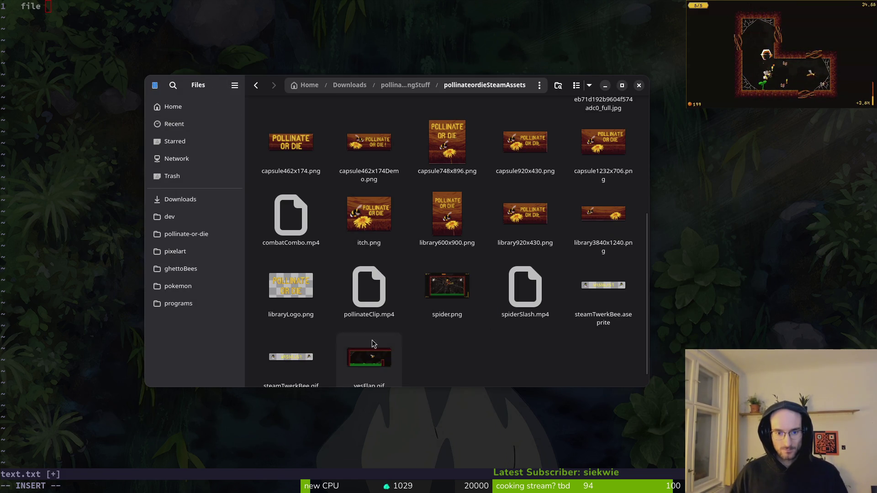
- Copy pollinateClip.mp4 and combatCombo.mp4 into Downloads, replacing the older pollinateClip.mp4, and close Files
click(377, 295)
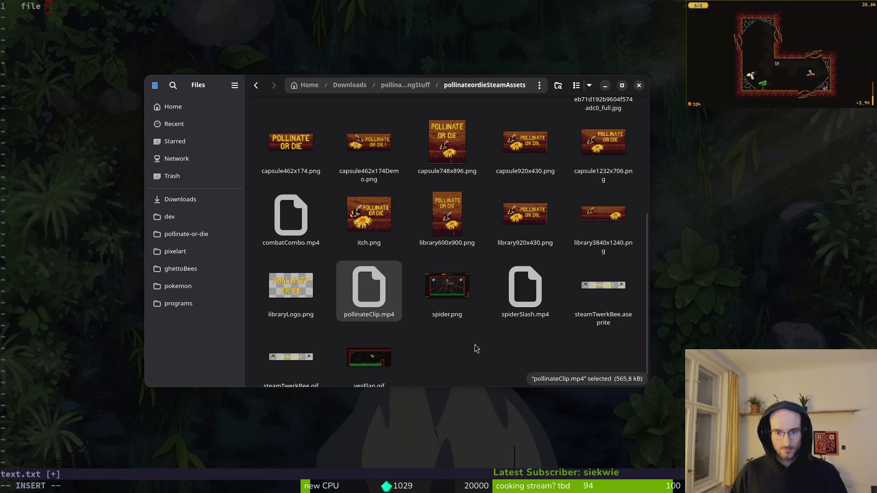
ctrl+click(306, 248)
mouse_move(196, 209)
mouse_down()
mouse_move(375, 201)
mouse_move(411, 183)
mouse_move(411, 217)
mouse_up()
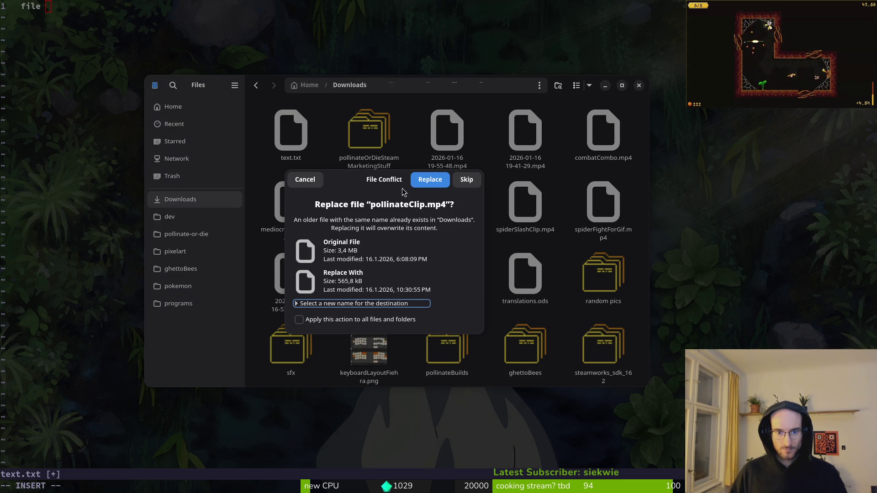
click(429, 183)
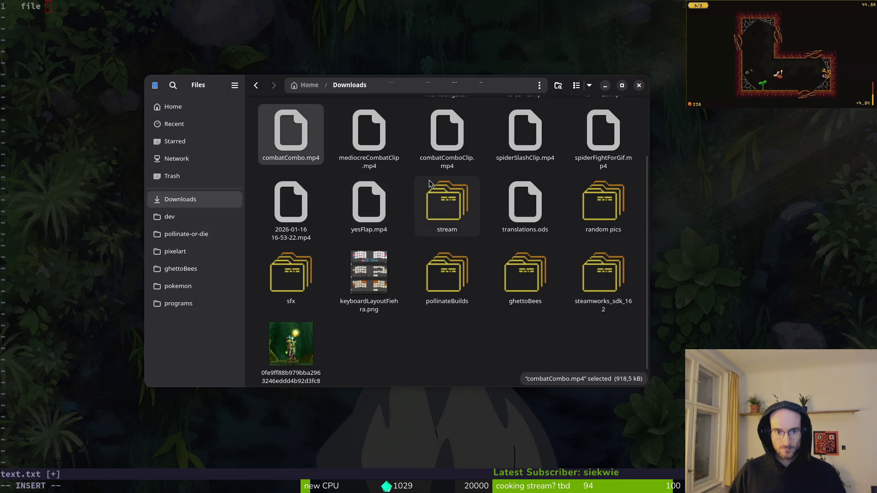
key(ctrl+w)
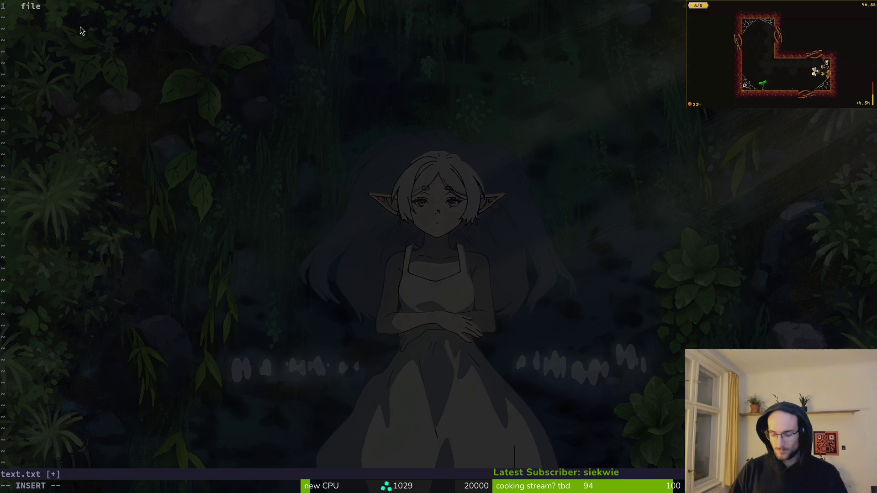
- Complete line 1 of text.txt as file "combatCombo.mp4"
text("combo)
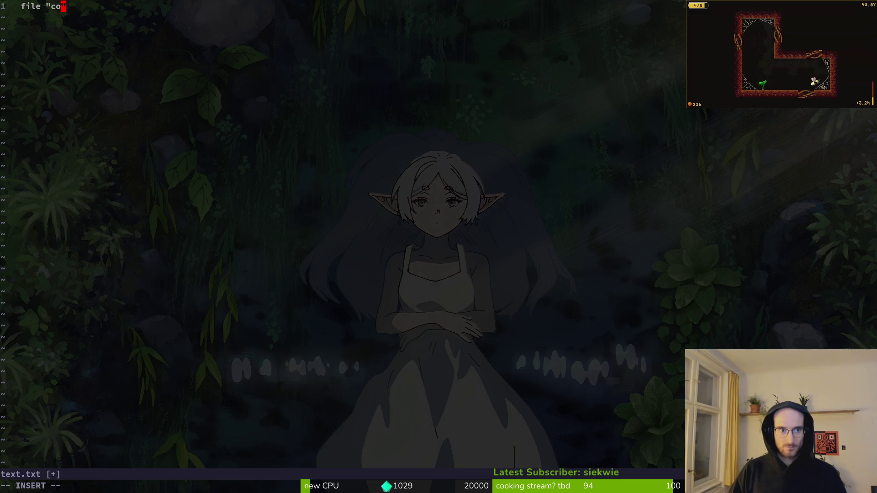
key(alt+Tab)
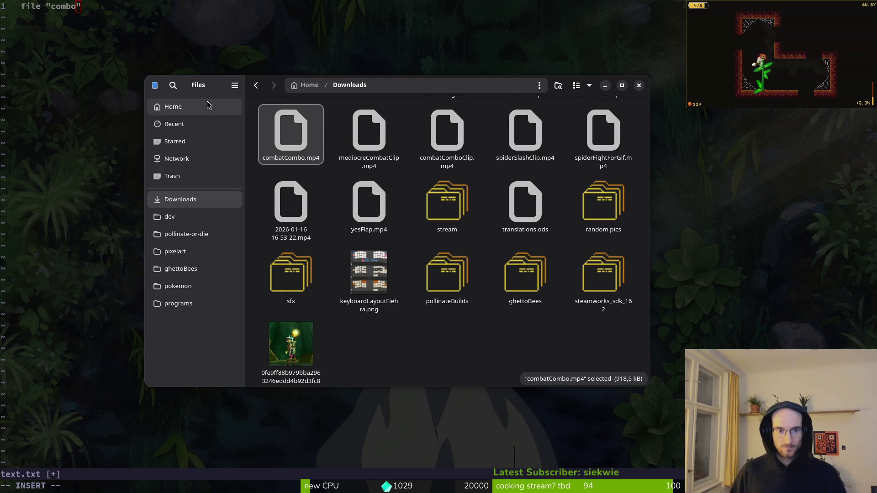
key(alt+Tab)
key(BackSpace)
text(atC)
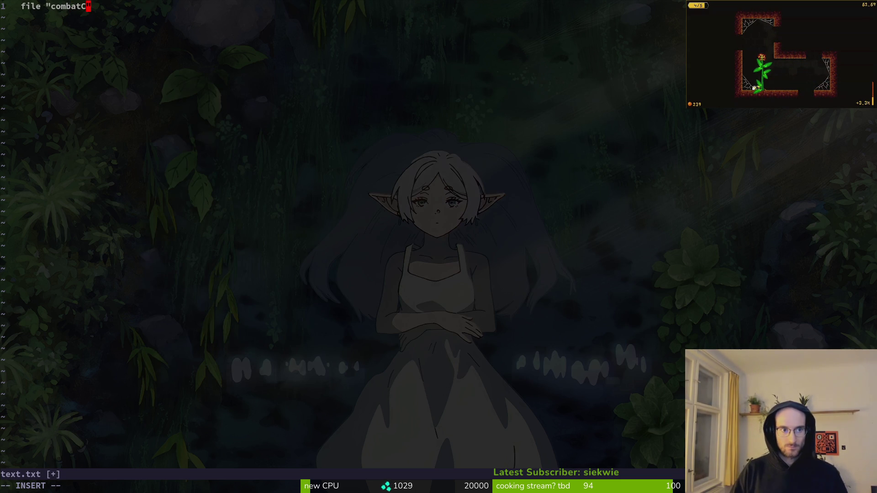
text(mp)
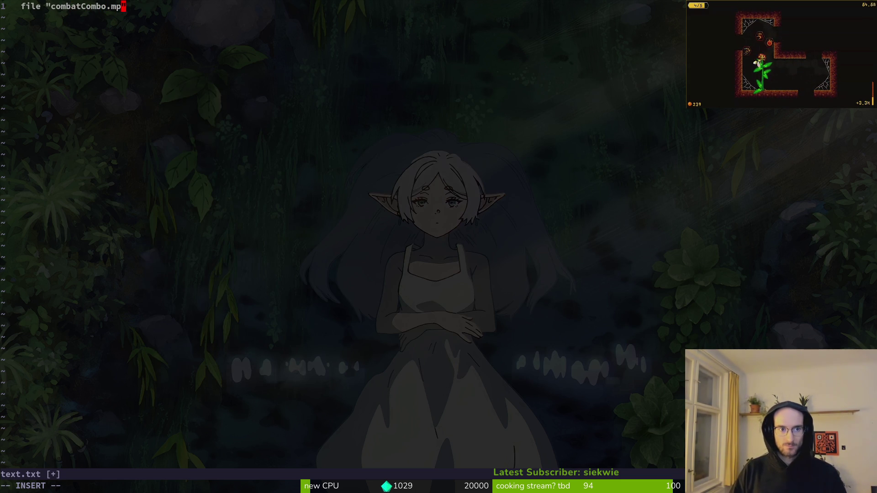
key(Escape)
- Duplicate that line as file "pollinateClip.mp4" and save text.txt with :w
key(0)
key(y)
key(y)
text(pwcwpollinateClip)
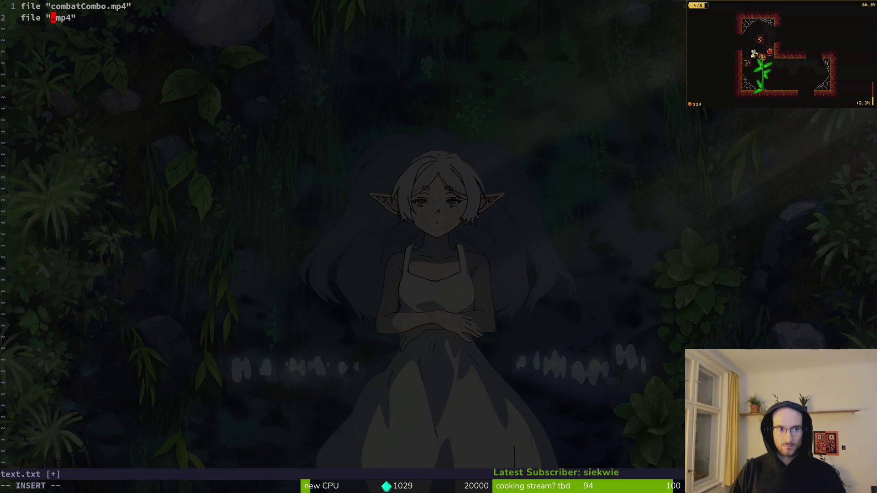
key(Escape)
text(:w)
key(Return)
key(super+e)
- Check the Downloads folder and the Perplexity concat command, then quit Vim with :q
key(ctrl+w)
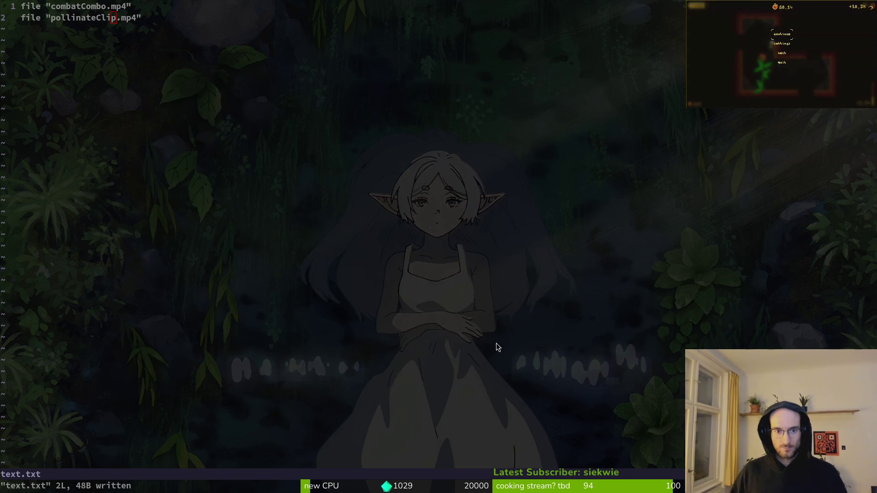
key(super+minus)
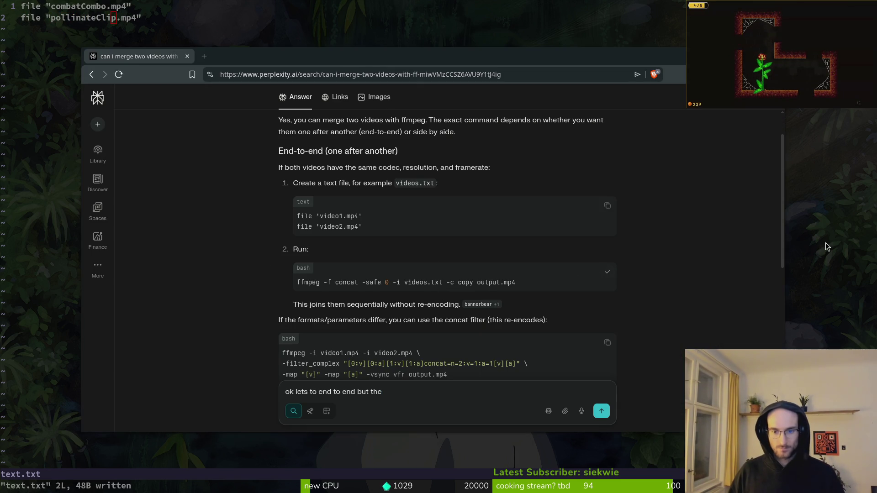
key(super+minus)
text(:q)
key(Return)
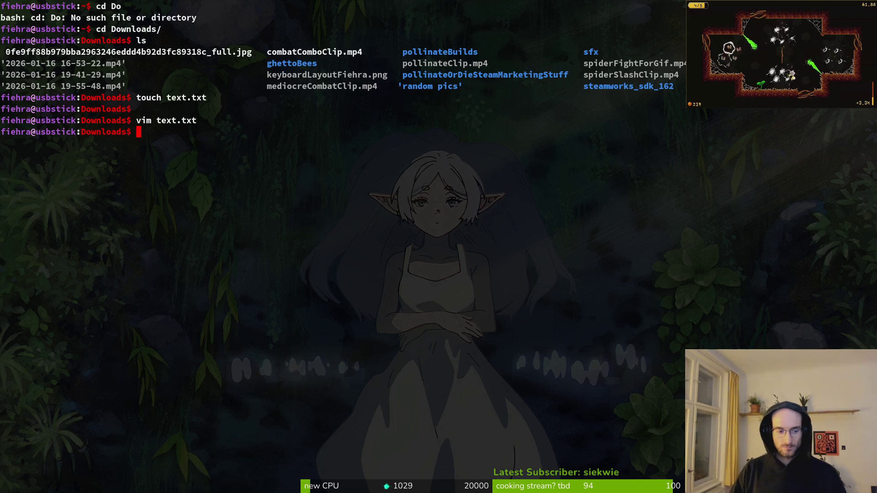
- Run the pasted ffmpeg concat command, then rerun it with text.txt instead of videos.txt
text(ffmpeg -f concat -safe 0 -i videos.txt -c copy output.mp4)
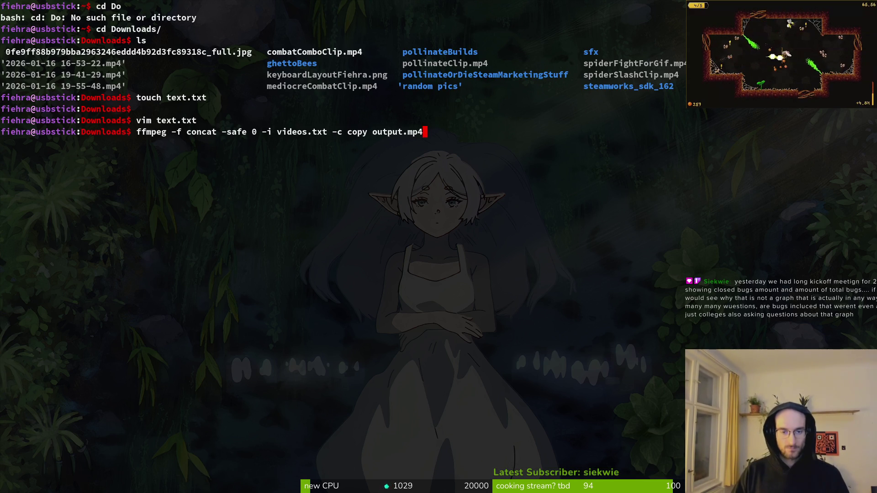
key(Return)
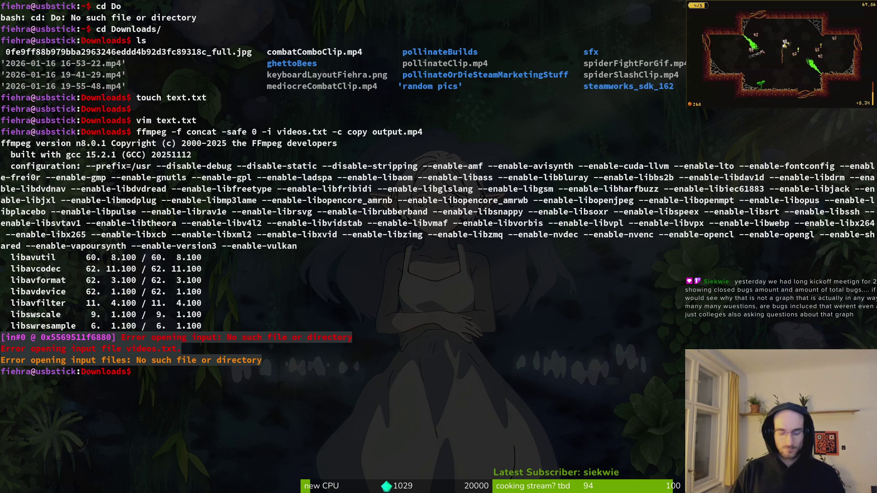
key(Up)
key(Left)
key(Left)
key(Left)
key(BackSpace)
key(BackSpace)
key(BackSpace)
text(text)
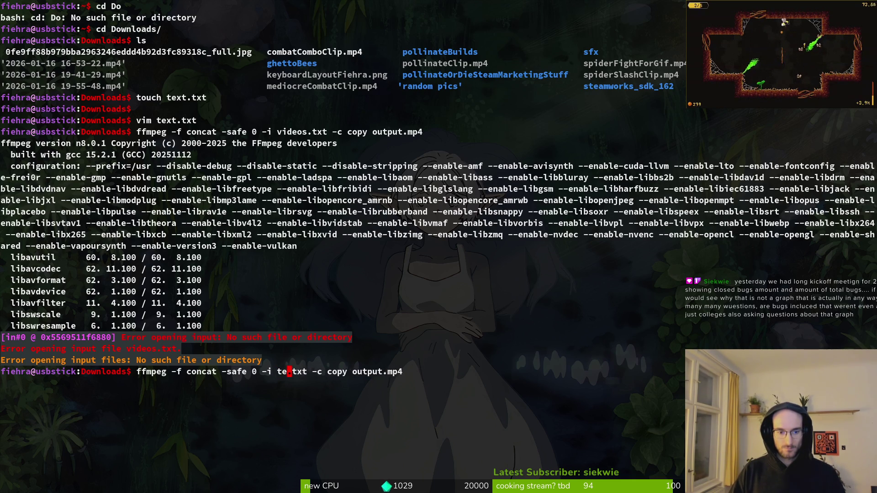
key(Return)
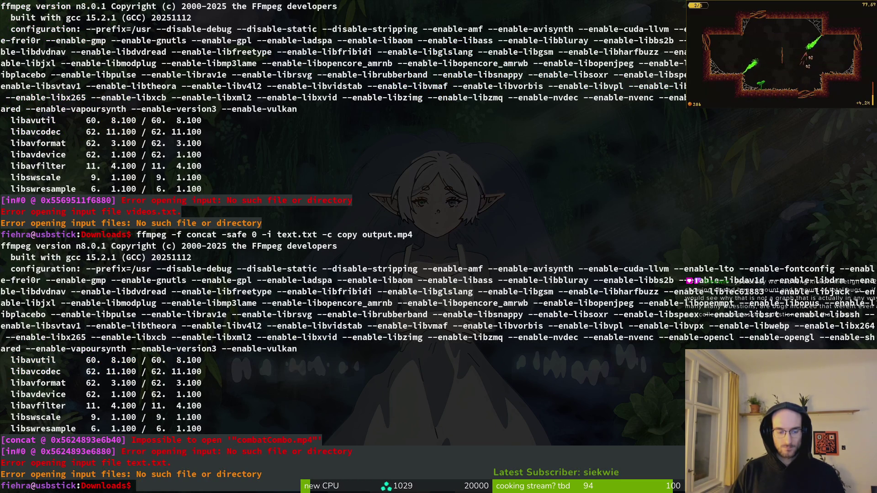
- Open the Downloads folder in Neovim with nvim
text(nvim .)
key(Return)
key(Escape)
- Open text.txt and strip the quotes around combatCombo.mp4 and pollinateClip.mp4, then save
key(j)
key(j)
key(j)
key(Return)
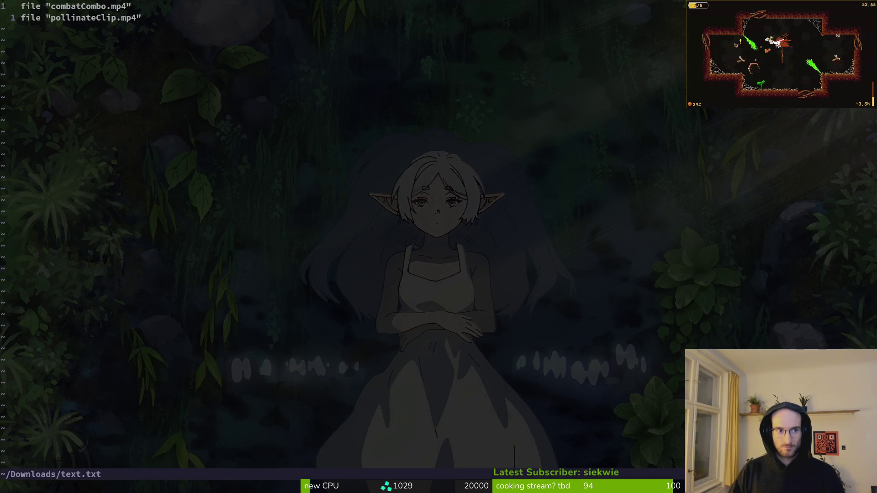
key(w)
key(s)
key(Escape)
key(j)
key(l)
key(period)
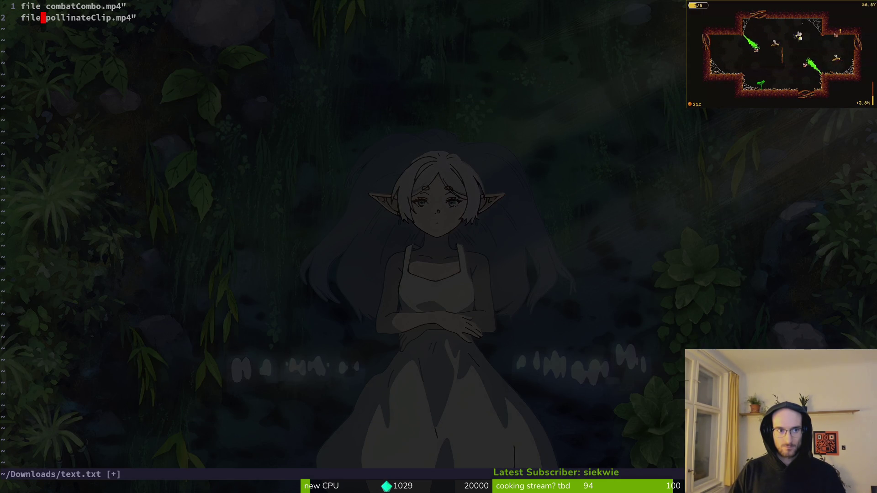
key(dollar)
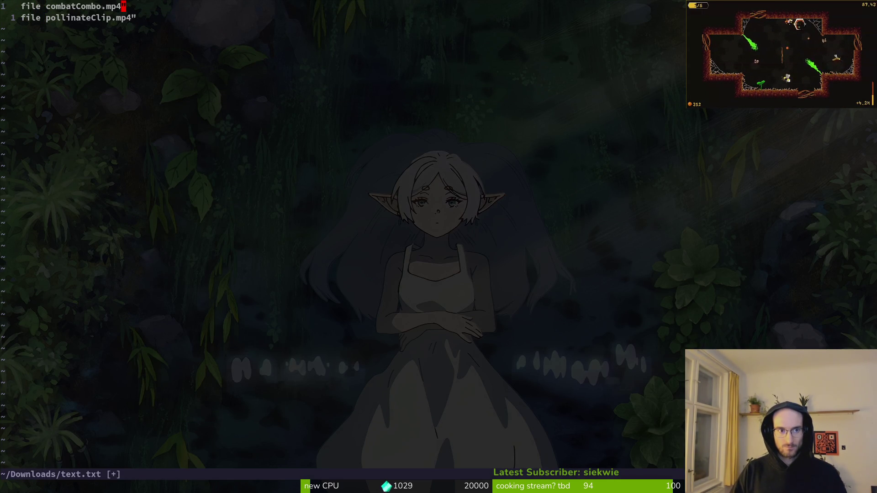
click(79, 6)
text(l)
key(Escape)
text(xjx:w)
key(Return)
- Quit Vim, rerun the ffmpeg concat command to produce output.mp4, and bring Files forward
text(:q)
key(Return)
key(Up)
key(Return)
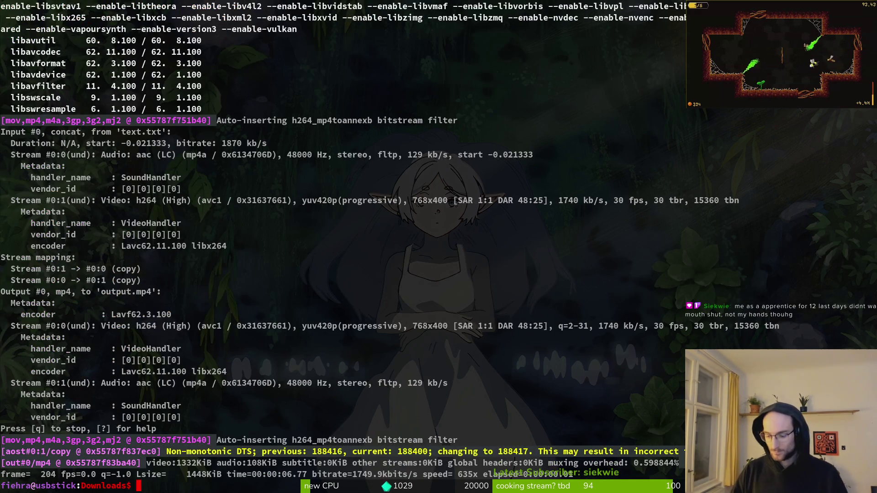
key(super)
key(Return)
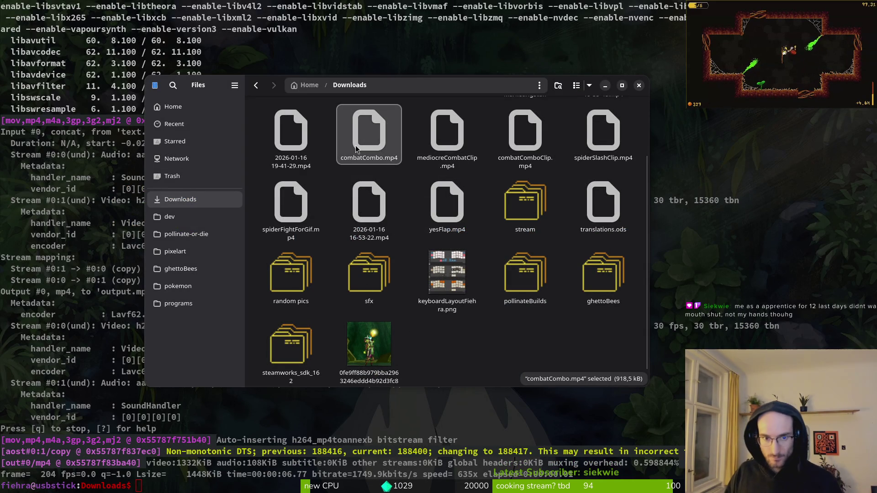
- Locate the merged output.mp4 in Downloads to play it, then open a new Brave tab
scroll(511, 265, up, 3)
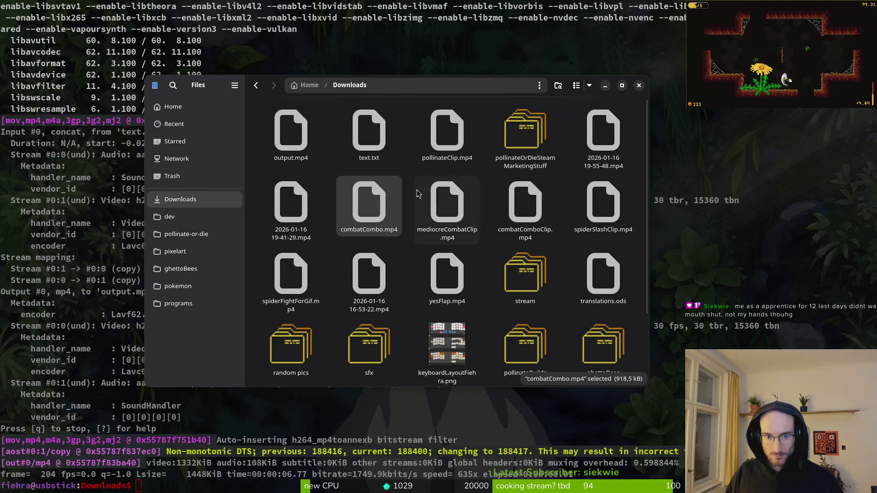
click(284, 135)
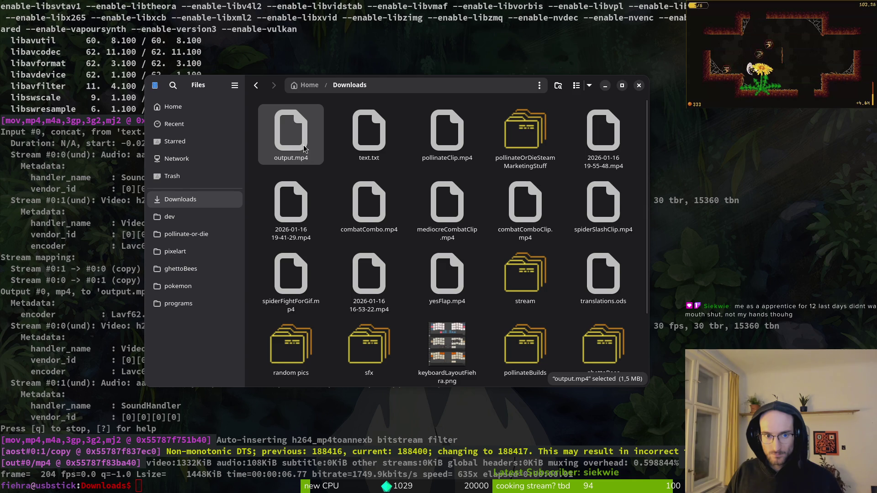
click(325, 200)
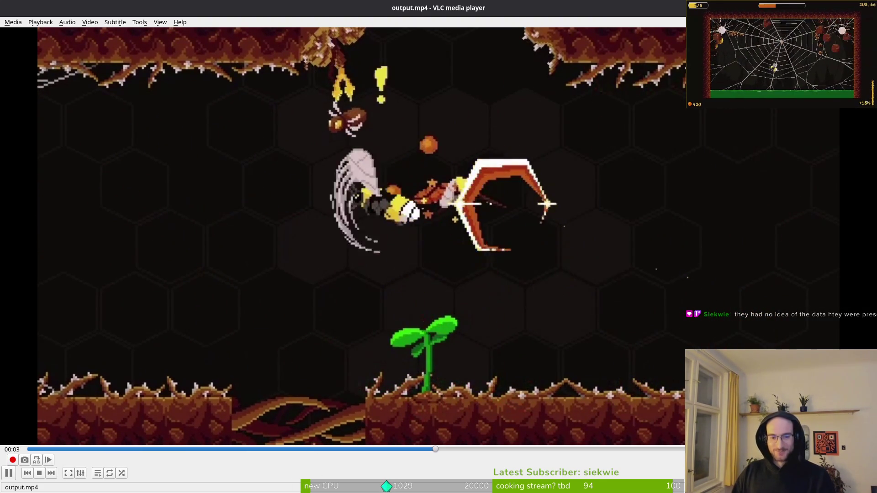
key(alt+Tab)
key(ctrl+t)
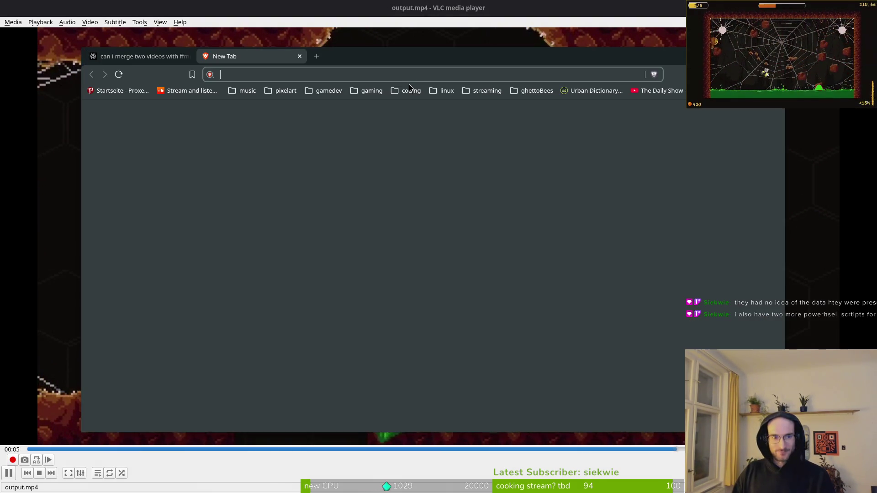
text(poll)
key(Down)
key(Return)
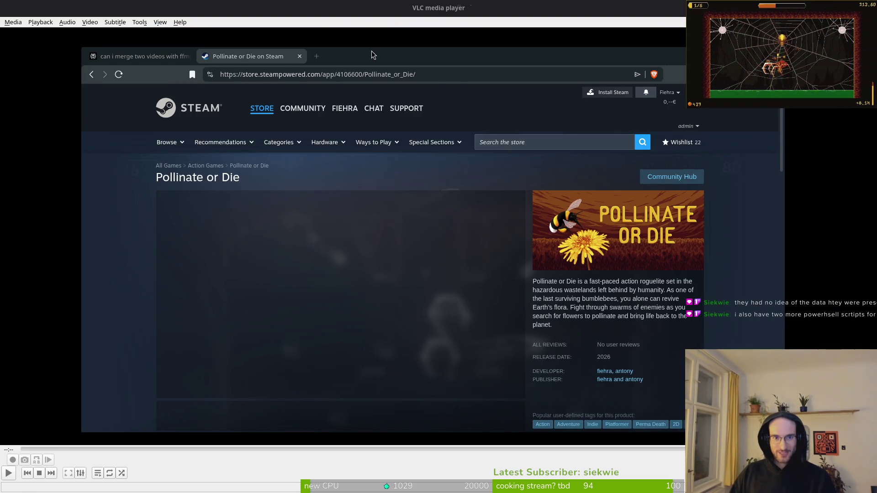
double_click(371, 51)
scroll(102, 227, down, 6)
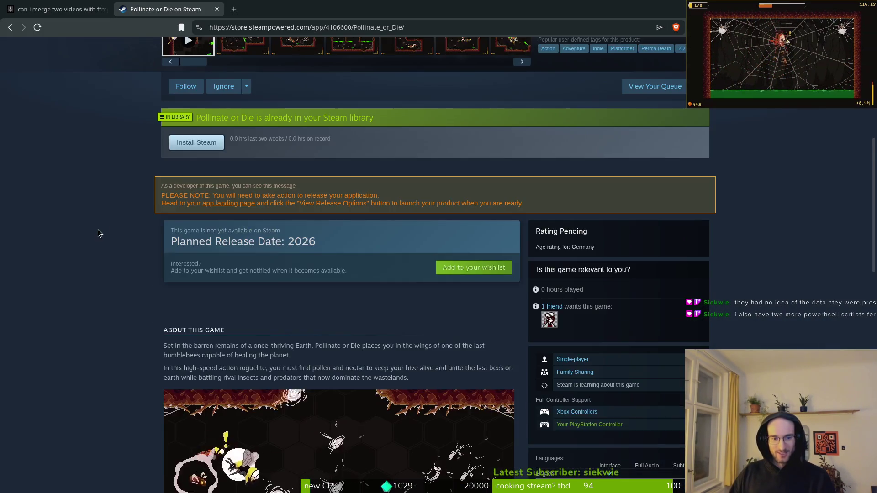
scroll(102, 227, down, 8)
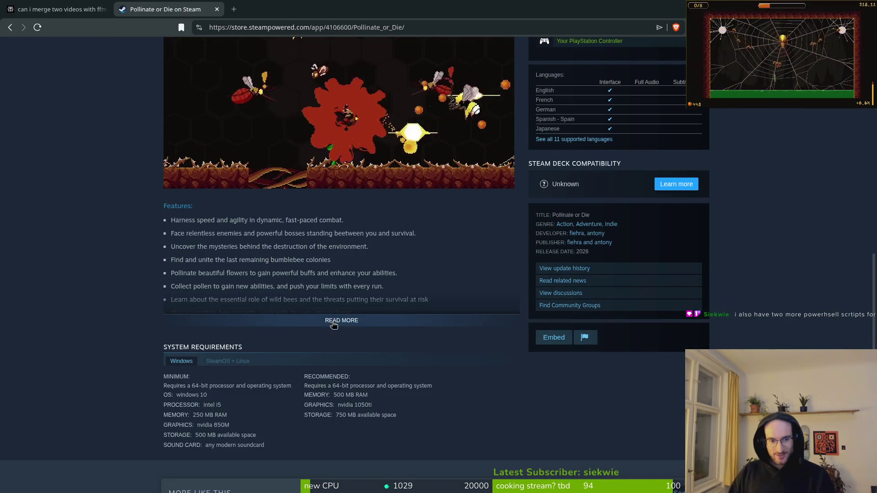
click(333, 324)
scroll(119, 271, up, 3)
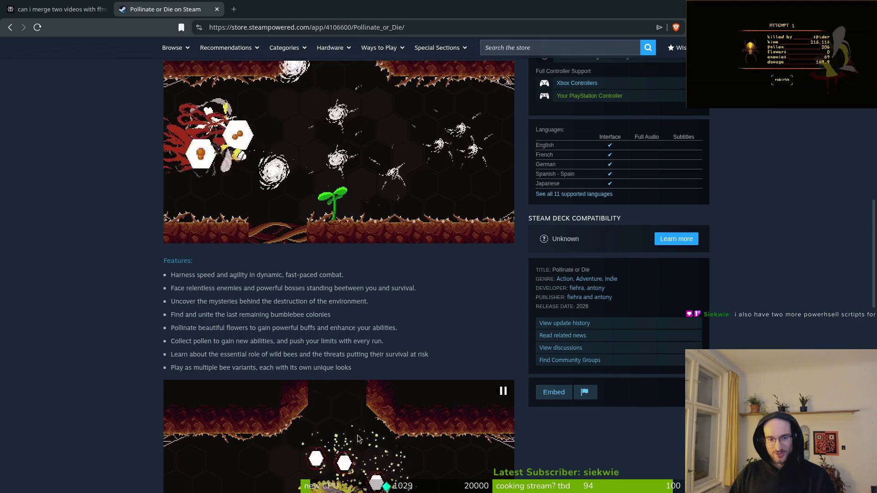
scroll(367, 450, down, 4)
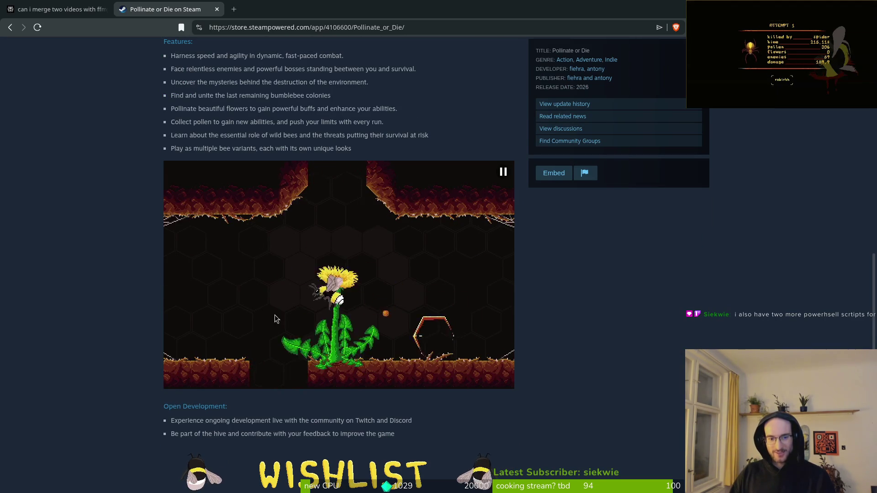
scroll(352, 338, up, 3)
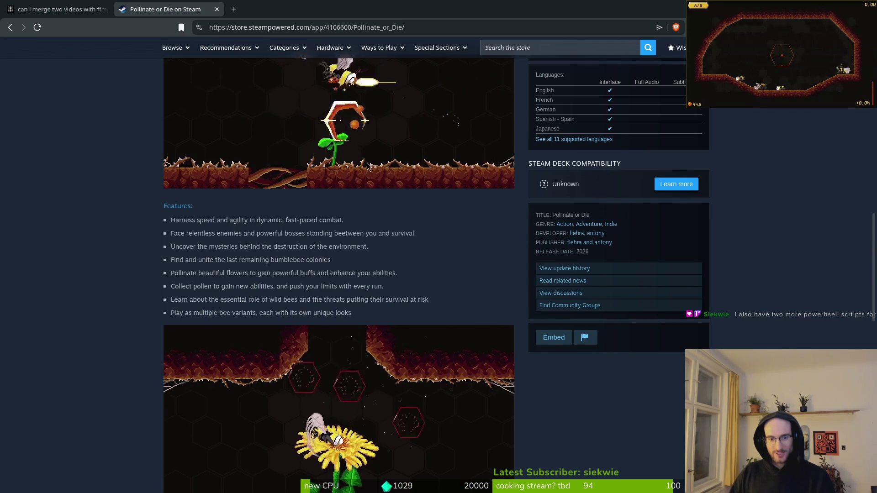
scroll(343, 187, down, 5)
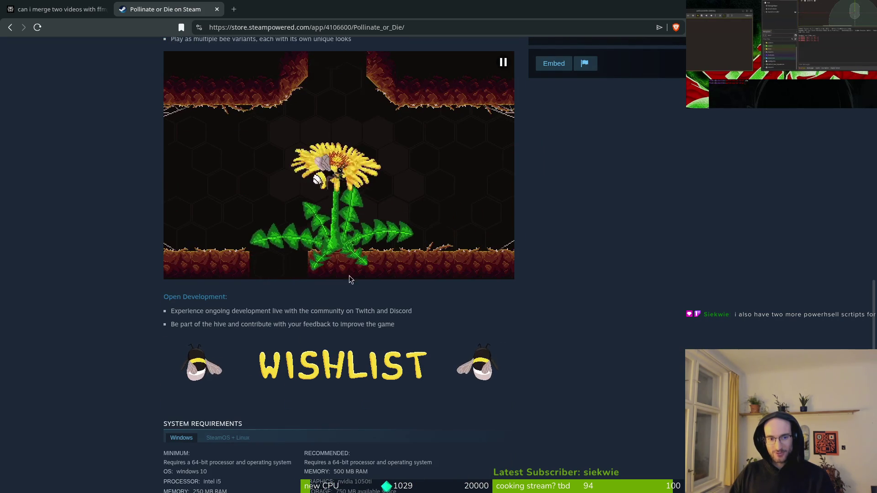
scroll(338, 245, up, 5)
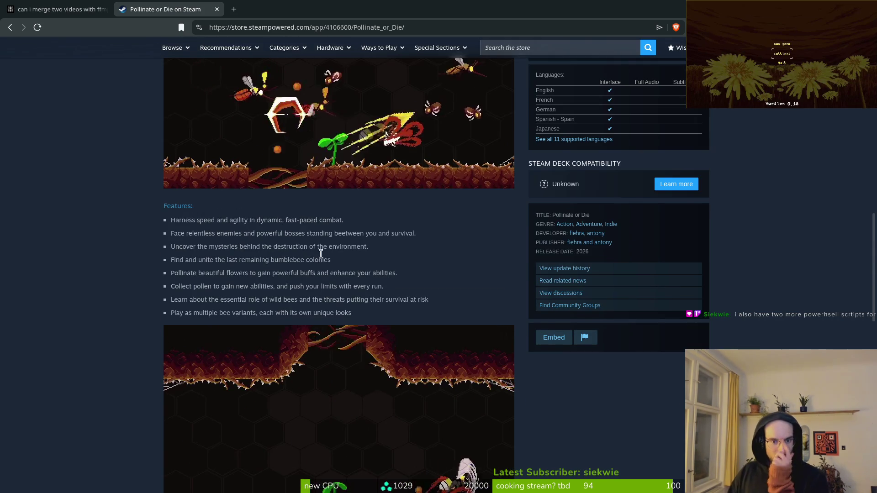
scroll(338, 237, up, 2)
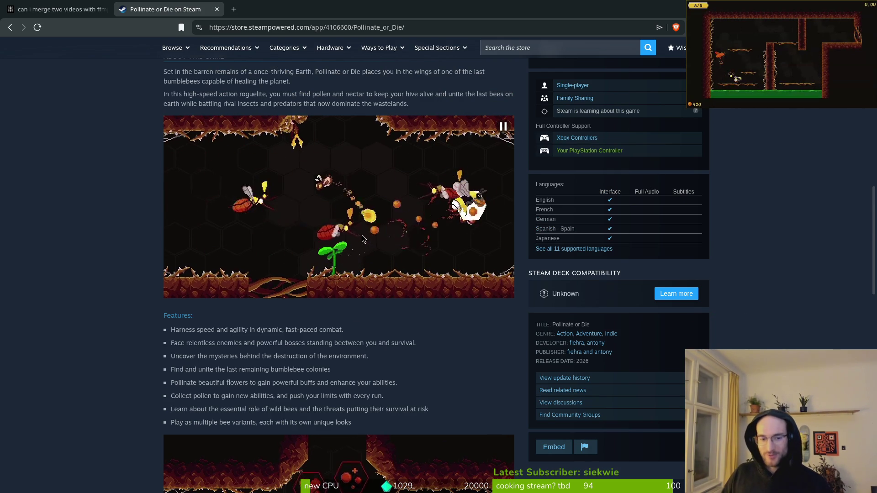
scroll(361, 239, down, 5)
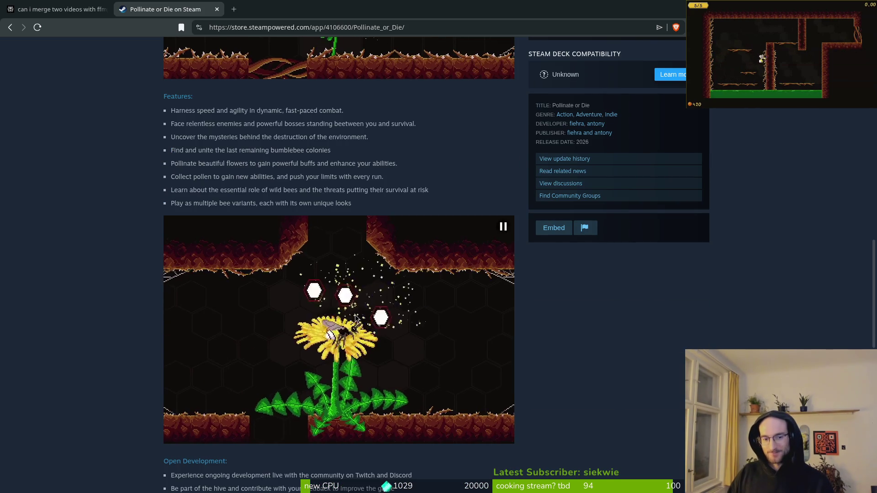
scroll(356, 322, up, 2)
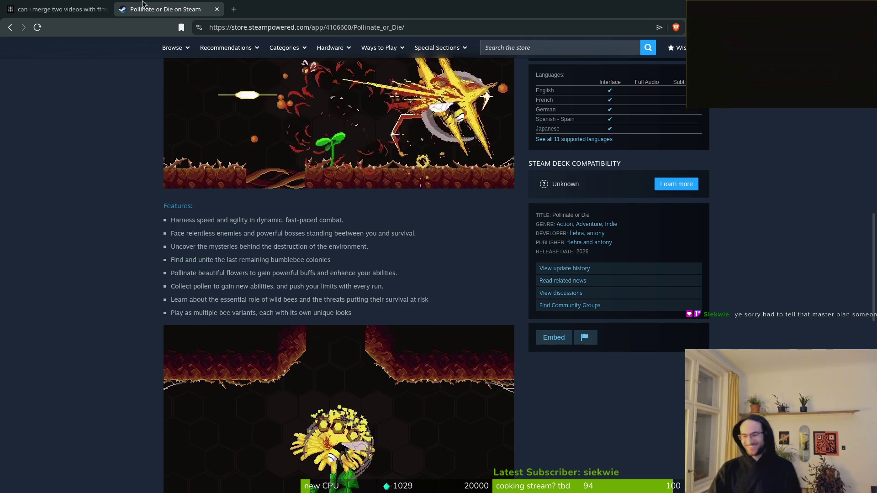
scroll(224, 242, down, 3)
scroll(135, 271, up, 2)
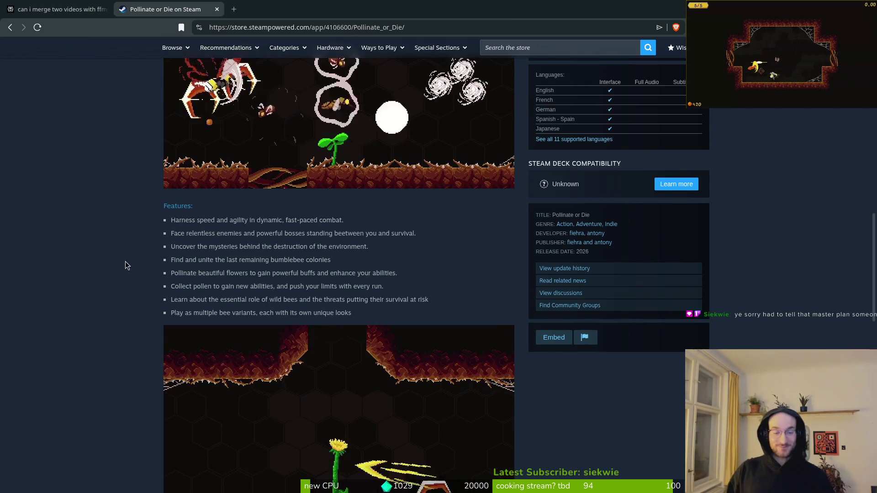
scroll(124, 252, up, 1)
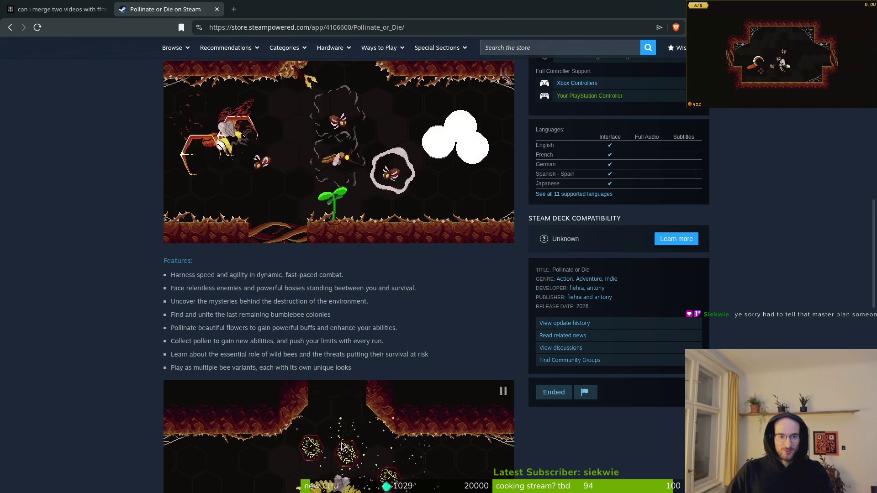
scroll(227, 186, up, 1)
scroll(227, 185, up, 2)
scroll(412, 285, down, 4)
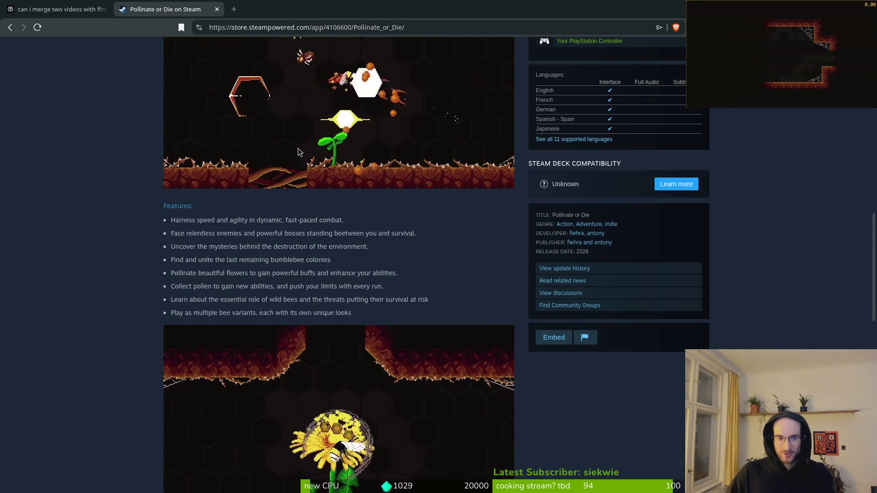
scroll(127, 197, down, 1)
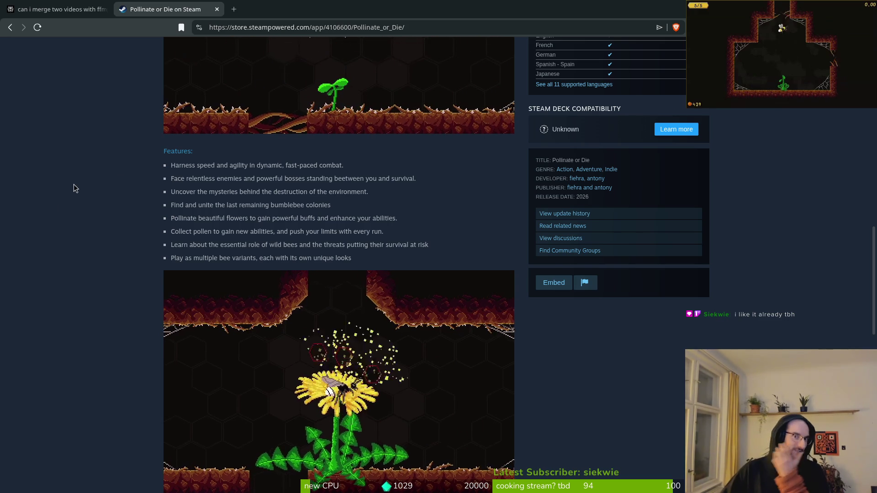
scroll(241, 239, up, 3)
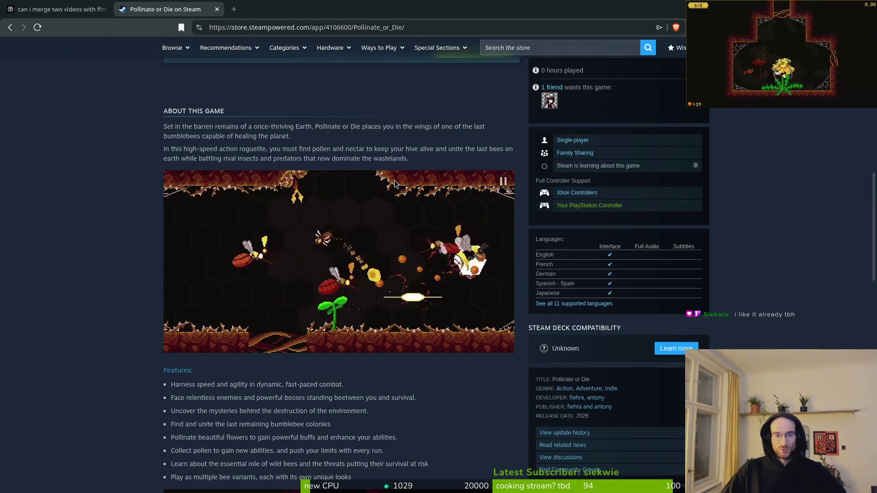
scroll(344, 334, down, 3)
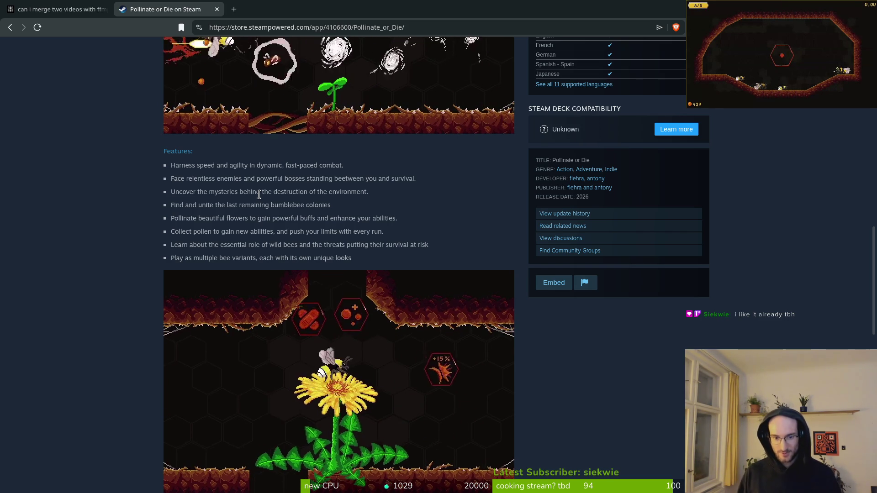
mouse_move(280, 436)
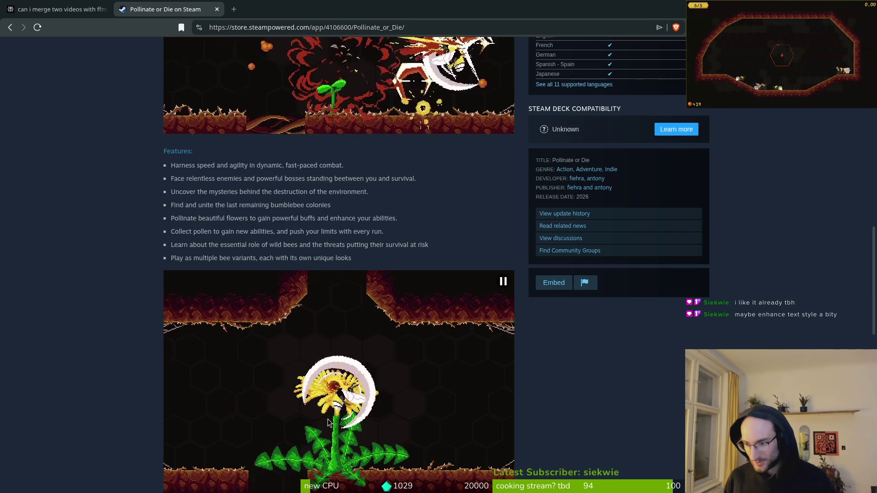
scroll(311, 235, up, 3)
scroll(312, 235, up, 2)
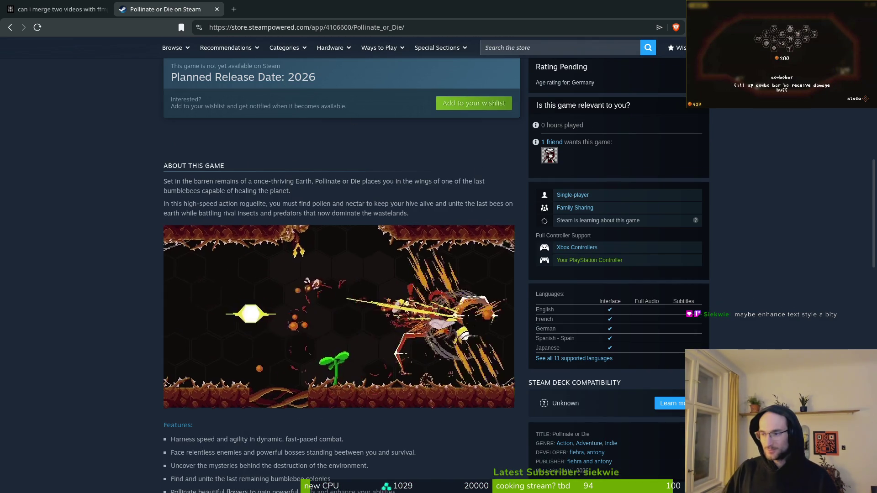
scroll(271, 273, down, 4)
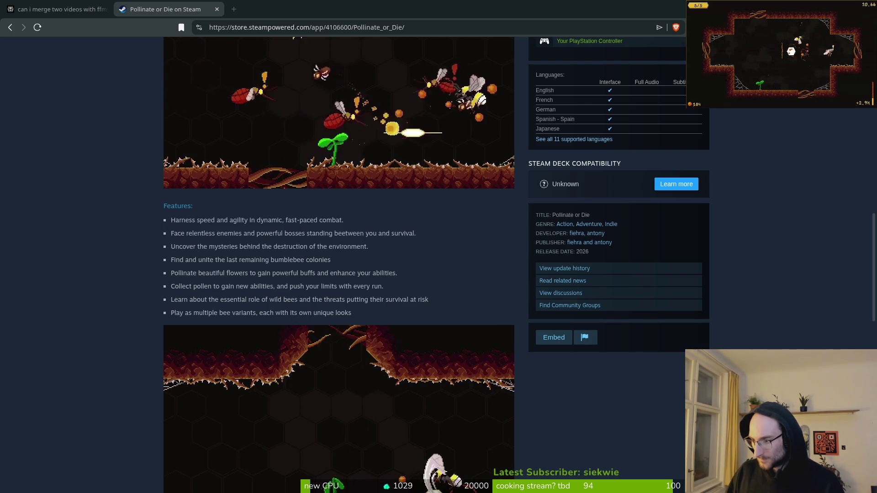
key(super+e)
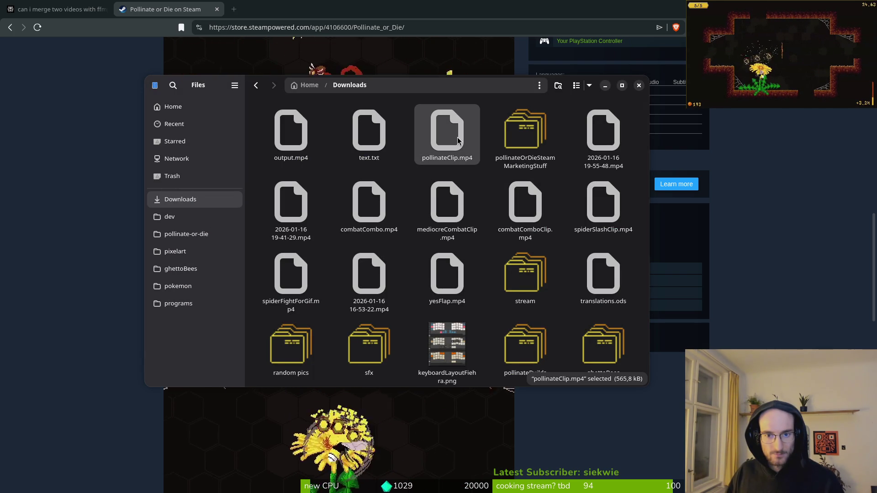
- Trash output.mp4, text.txt, pollinateClip.mp4 and combatComboClip.mp4, undoing the extra trashing of combatCombo.mp4
key(shift+Left)
key(shift+Left)
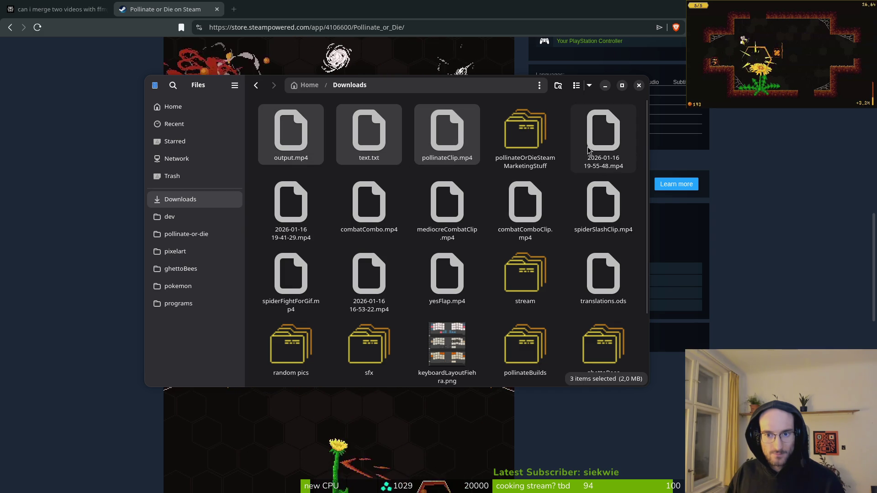
ctrl+click(525, 208)
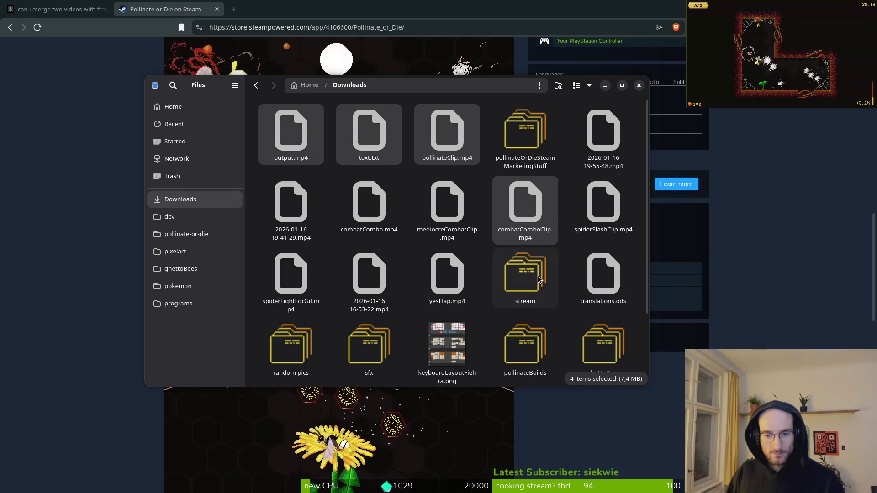
key(Delete)
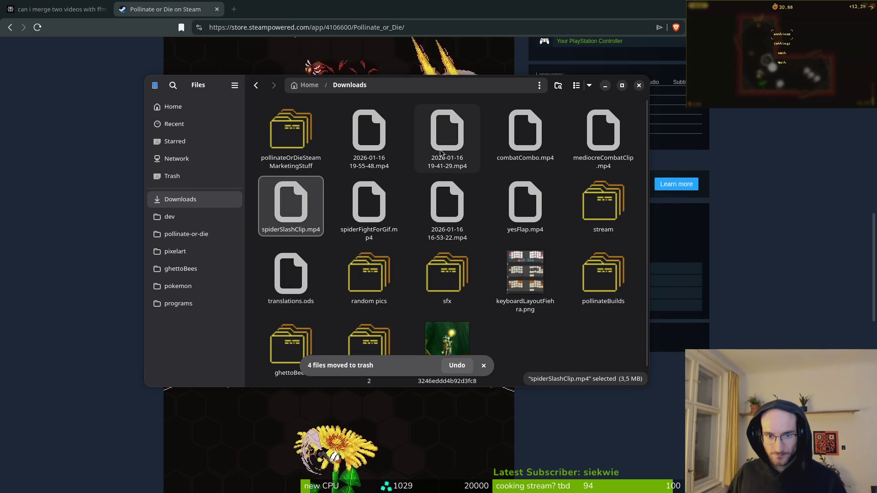
click(531, 146)
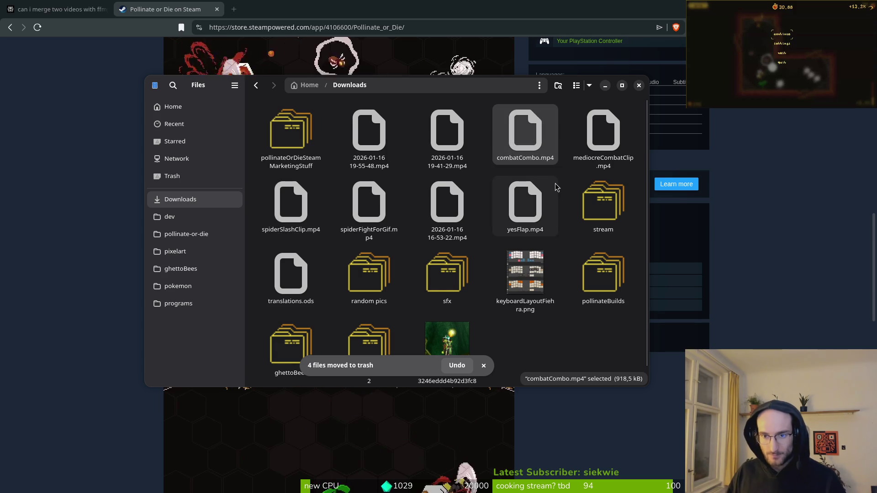
key(Delete)
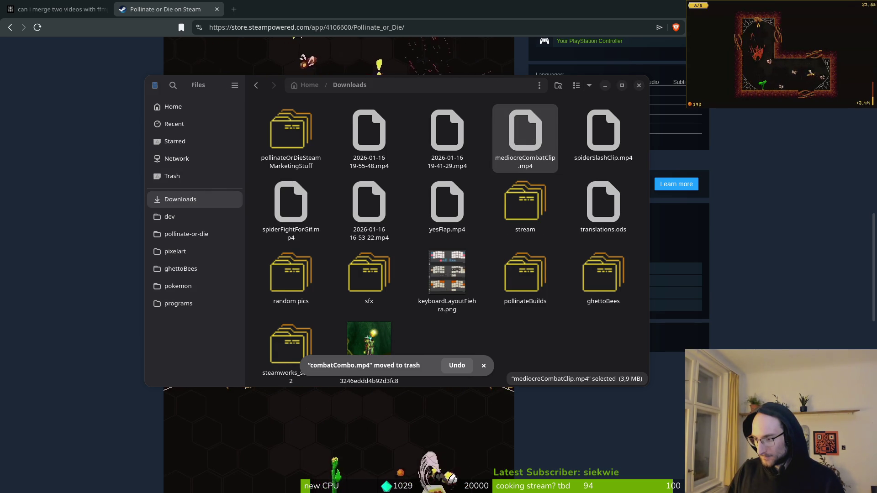
click(525, 344)
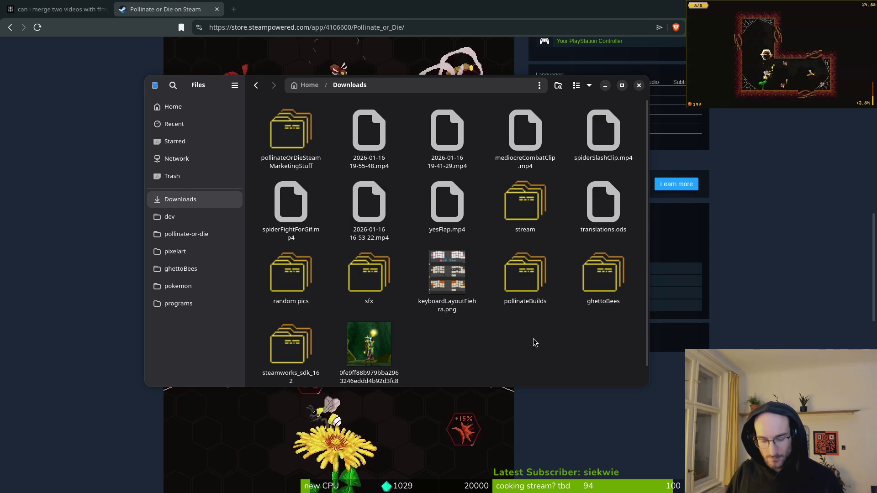
key(ctrl+z)
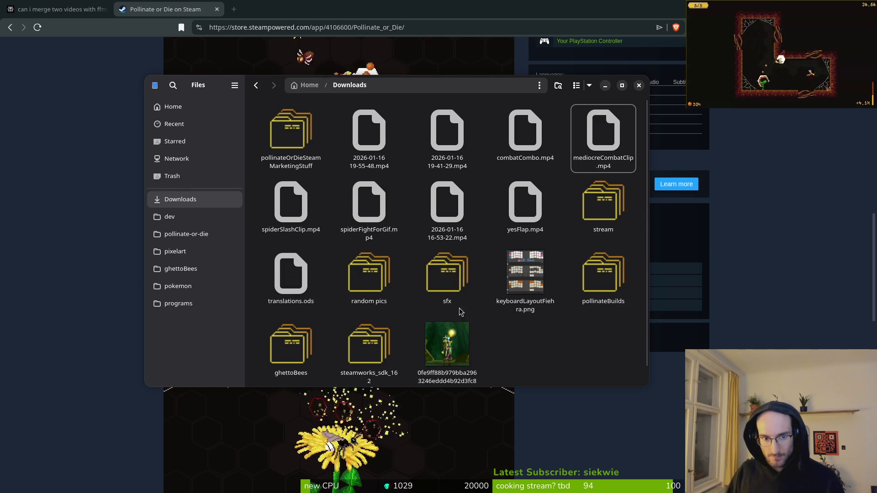
- Restore pollinateClip.mp4 from the Trash to Downloads and play it to check it
key(super)
key(super)
key(super)
key(super)
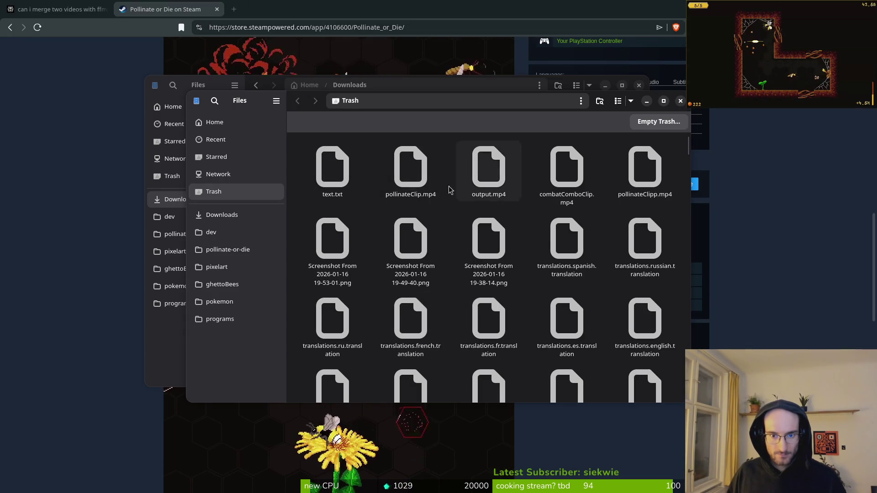
click(410, 169)
right_click(414, 180)
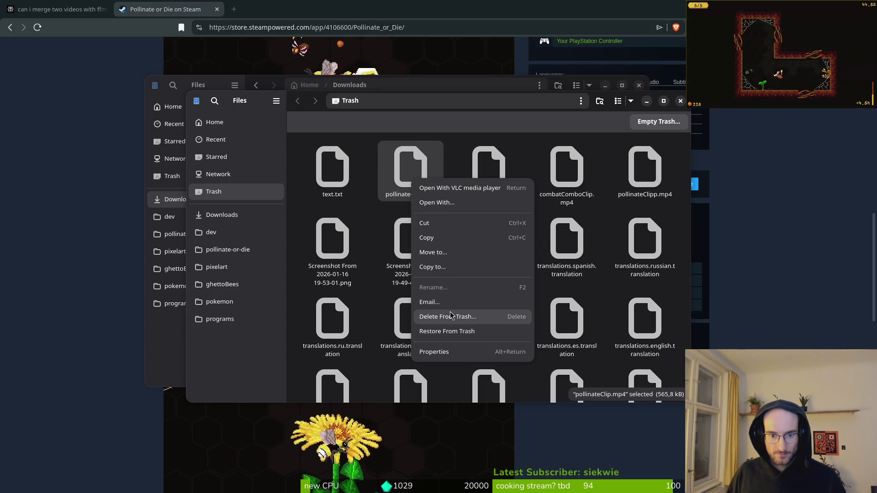
click(449, 331)
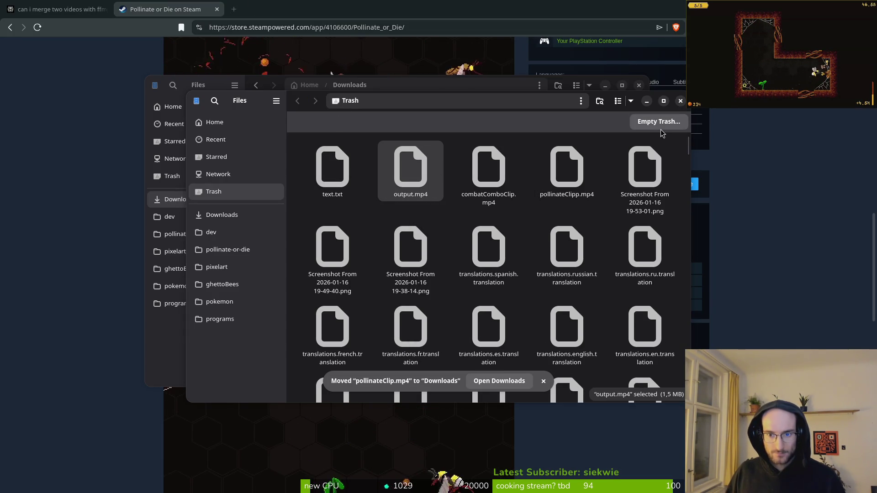
click(680, 101)
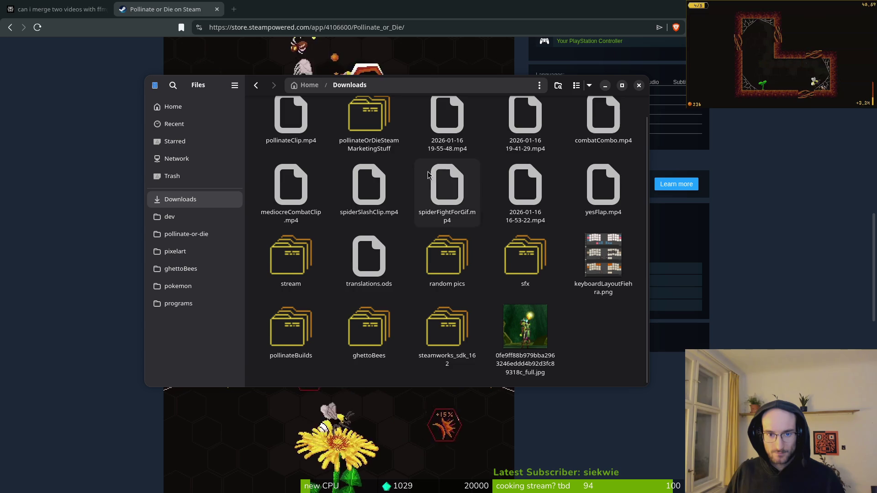
click(299, 146)
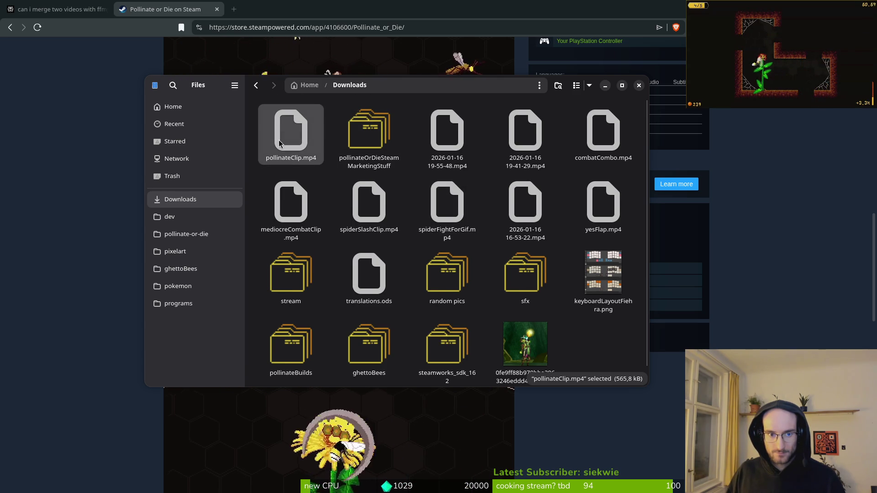
key(Return)
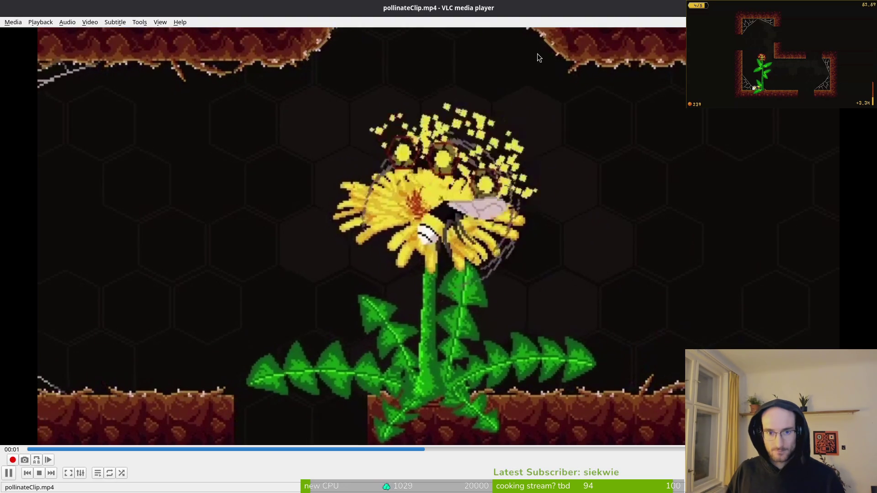
- Quit VLC and cut pollinateClip.mp4 in Downloads, ready to move it
key(ctrl+q)
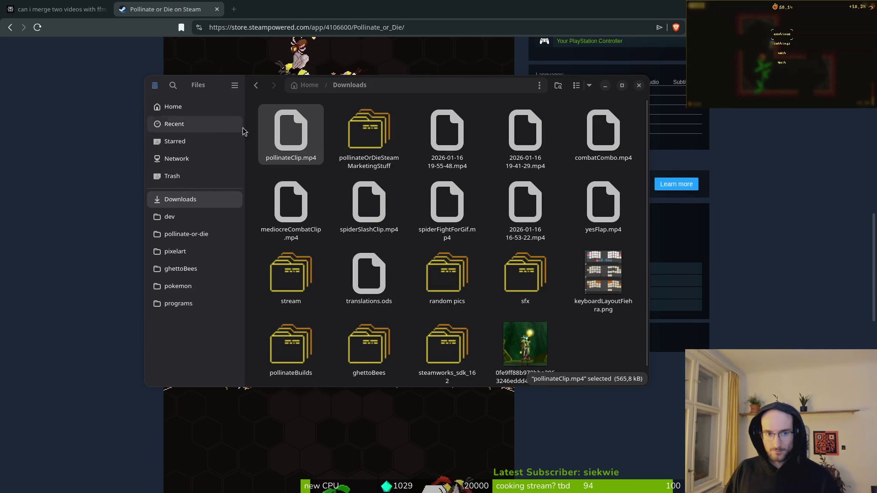
key(ctrl+x)
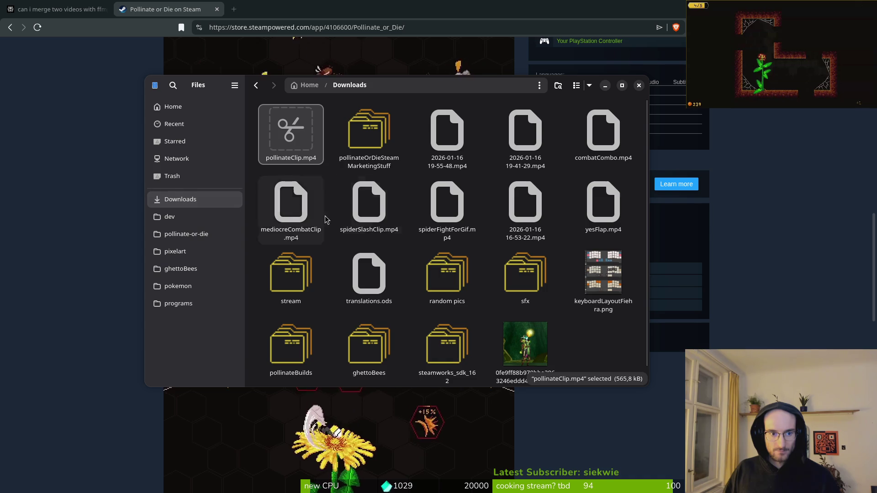
- Paste pollinateClip.mp4 into pollinateordieSteamAssets, replace the older copy, and return to the Steam page
double_click(369, 133)
double_click(304, 207)
key(ctrl+v)
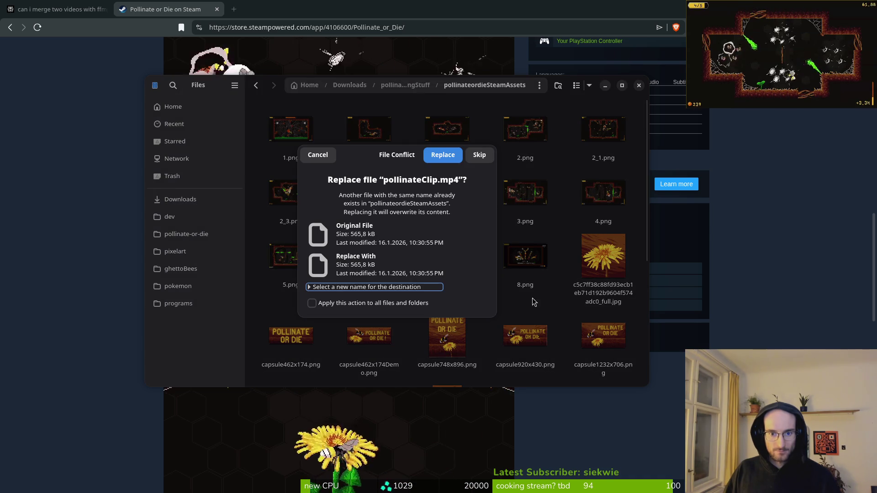
click(443, 151)
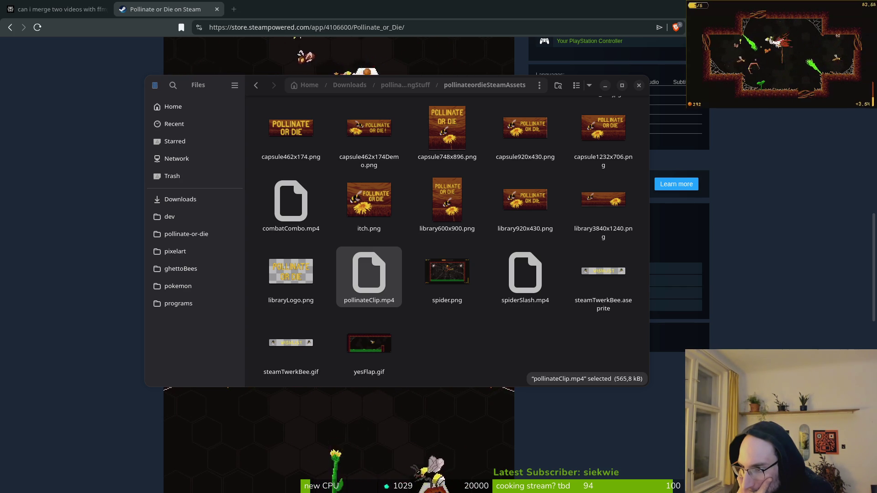
click(25, 180)
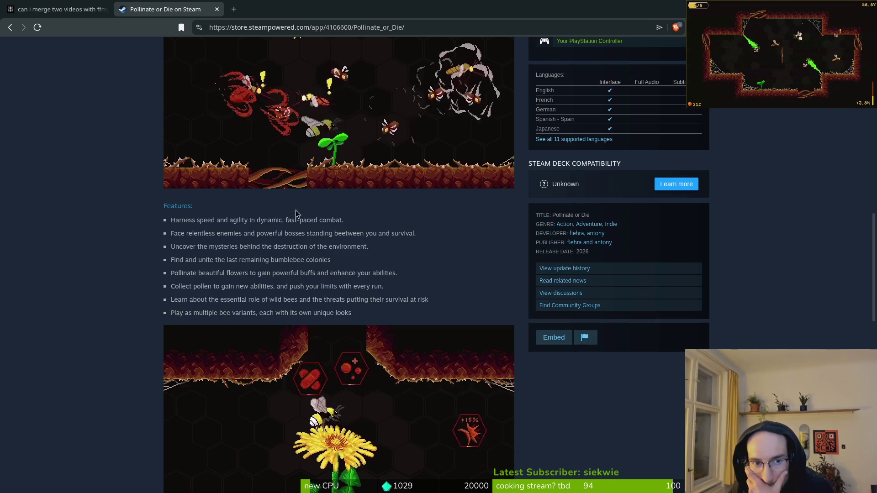
- Scroll back to the top of the Pollinate or Die store page and start a store search
scroll(239, 258, up, 3)
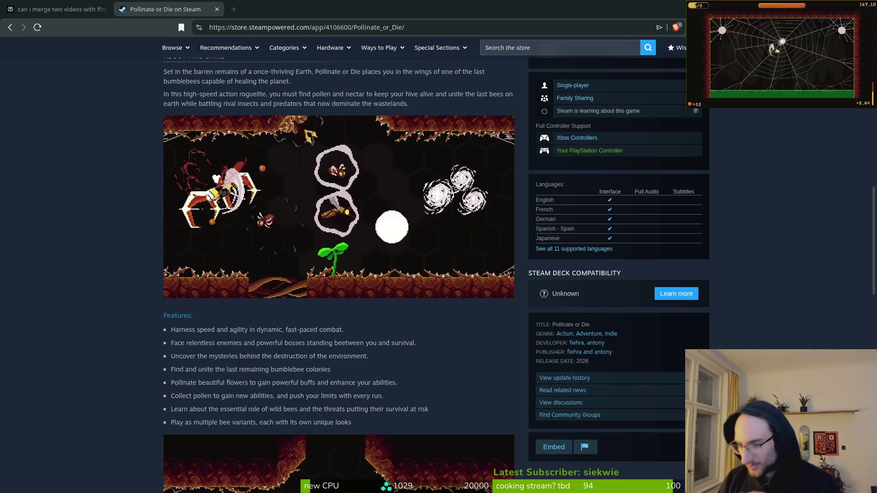
scroll(626, 174, up, 5)
click(521, 48)
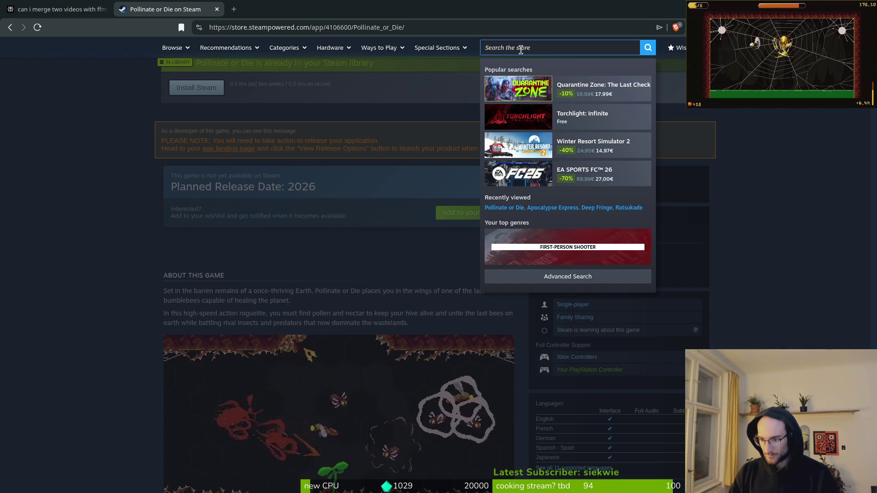
- Search the store for 'space scavengers' and open the Space Scavenger 2 page
text(space s)
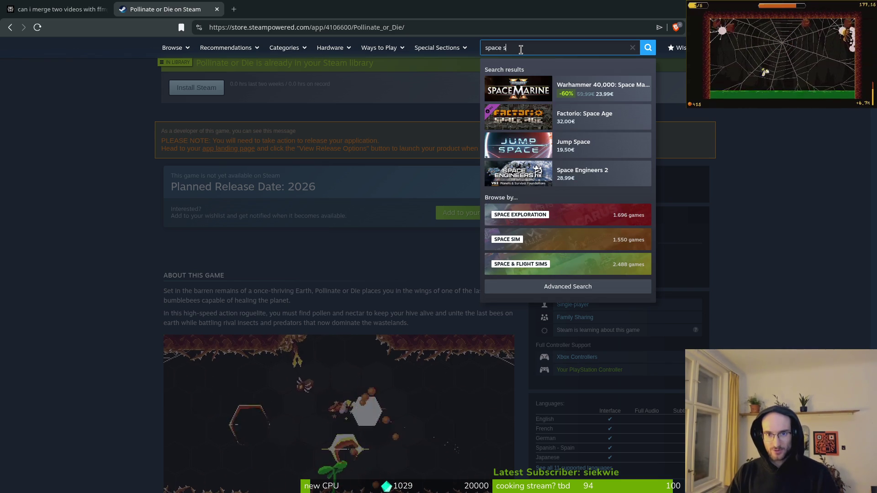
text(cavengers)
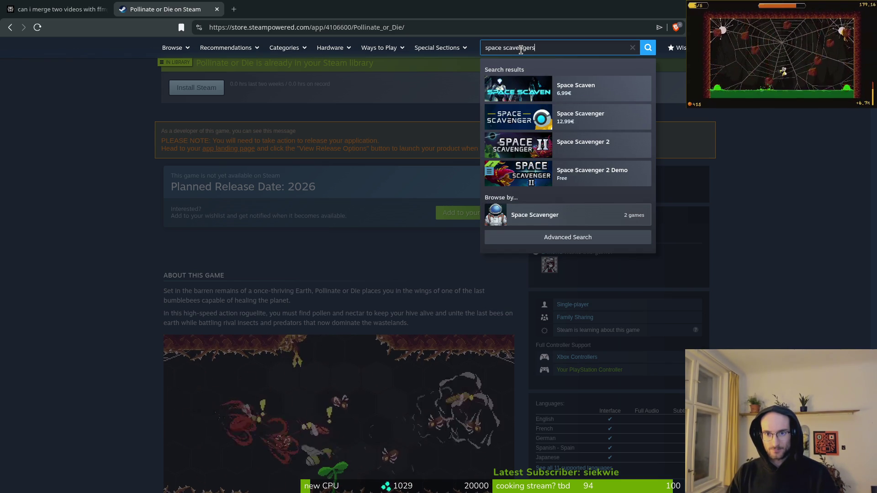
key(Return)
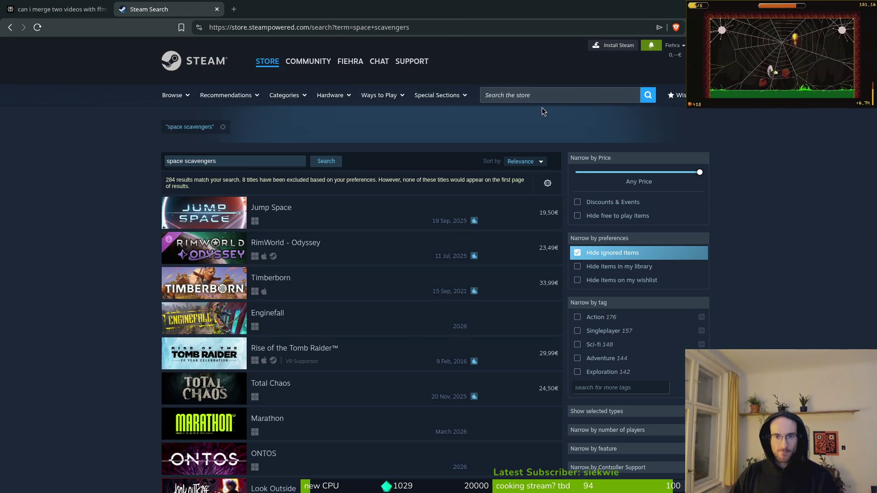
click(528, 95)
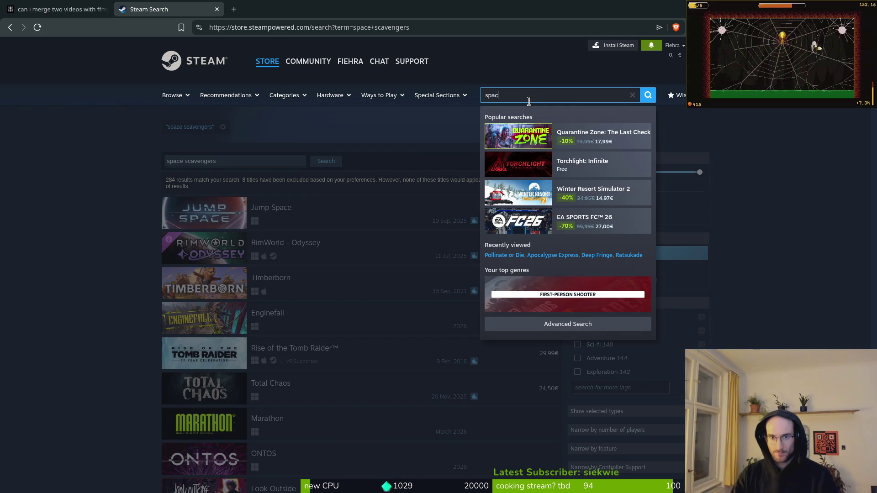
text(e sca)
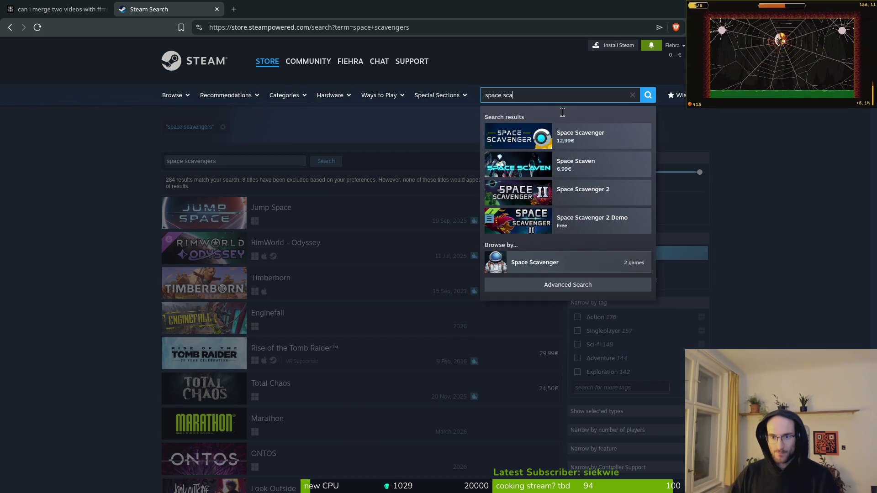
click(583, 199)
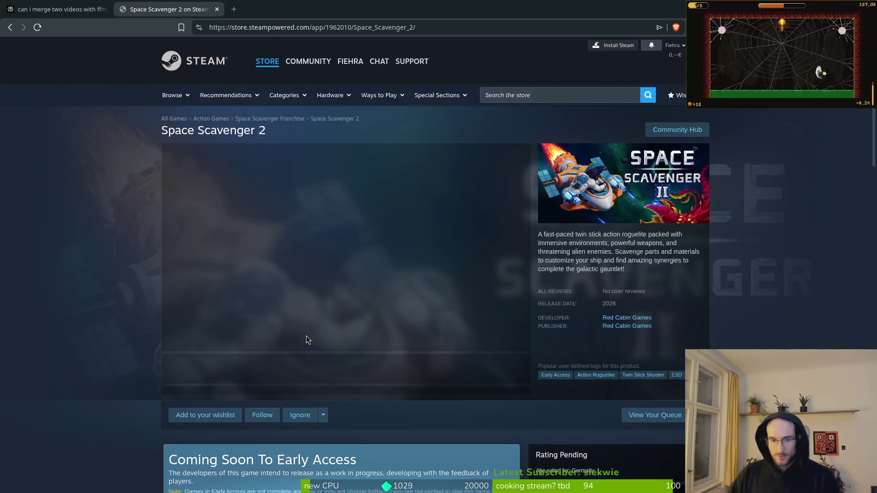
- Expand Space Scavenger 2's description and read through Gadgets, Meta Progression, Local Co-op and System Requirements
scroll(309, 344, down, 20)
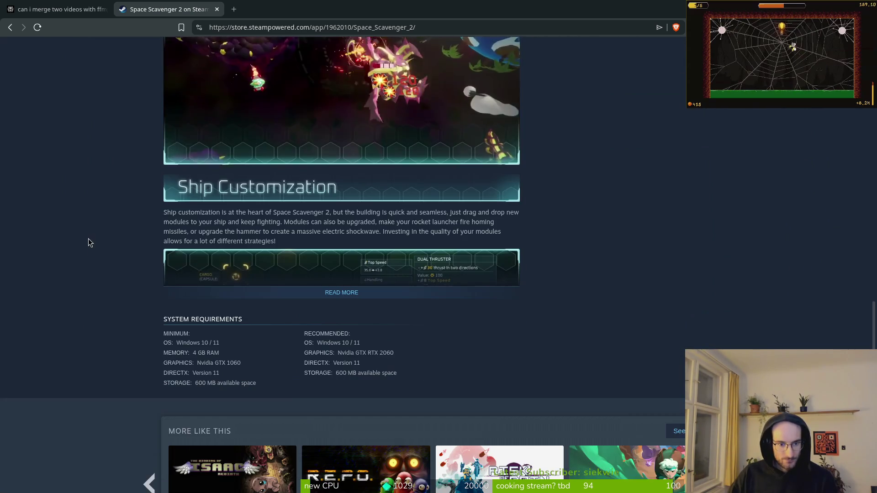
click(167, 293)
scroll(251, 253, down, 5)
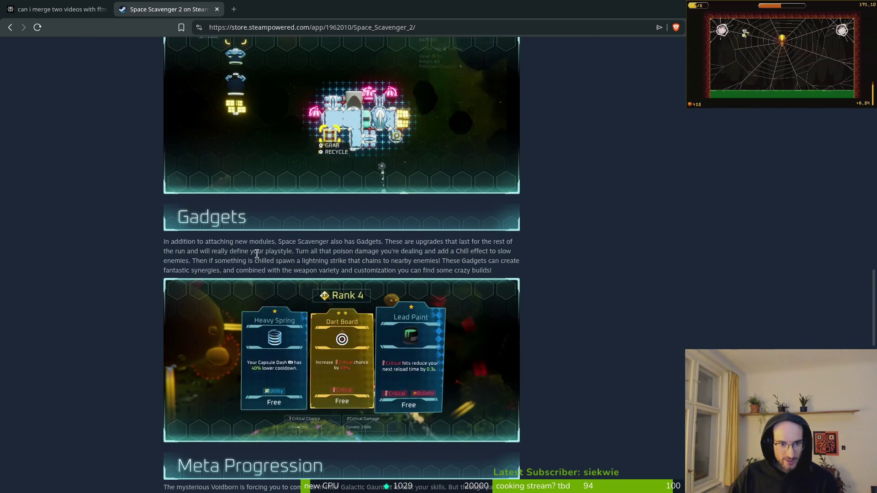
drag(272, 252, 165, 241)
click(197, 229)
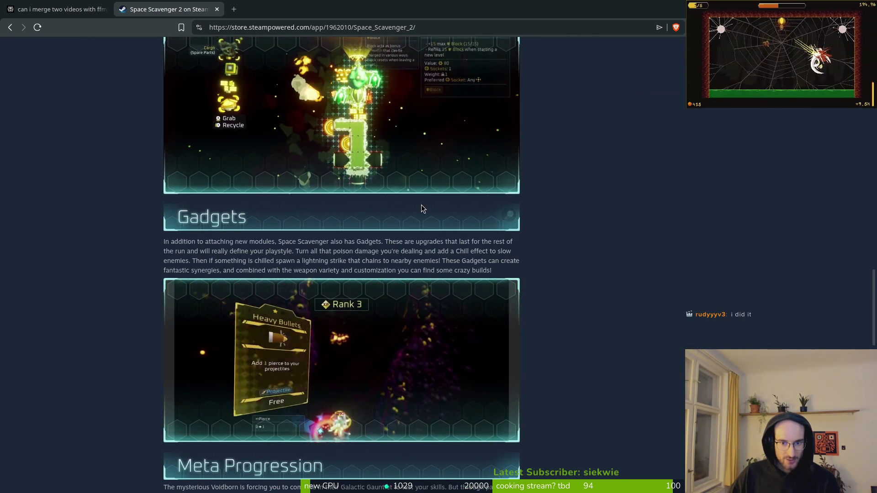
scroll(268, 199, down, 5)
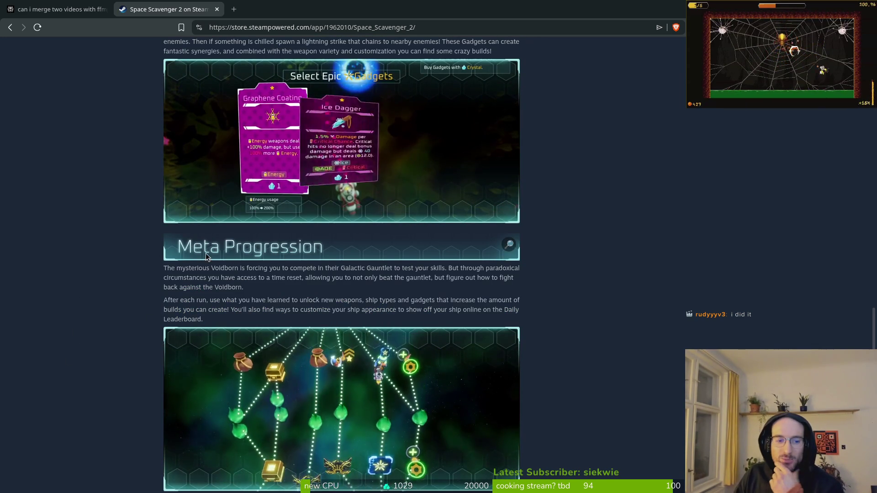
scroll(290, 264, down, 2)
scroll(321, 275, down, 2)
scroll(347, 288, down, 1)
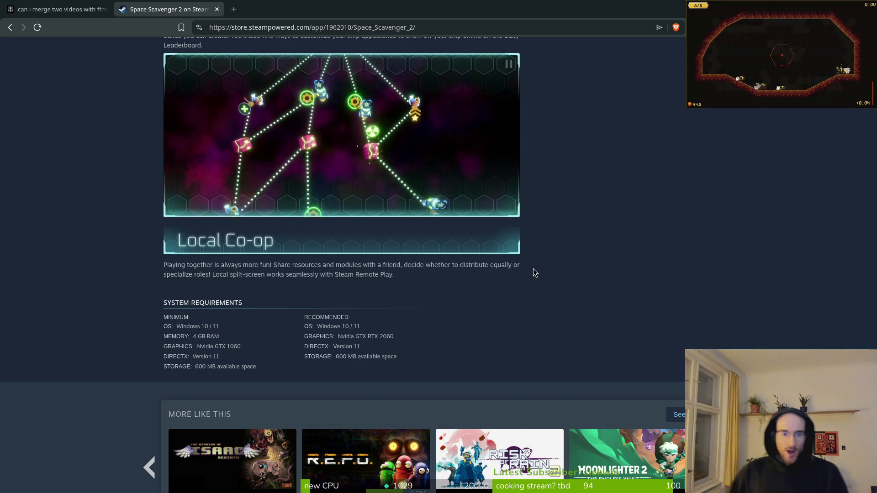
scroll(438, 283, up, 20)
scroll(438, 282, up, 15)
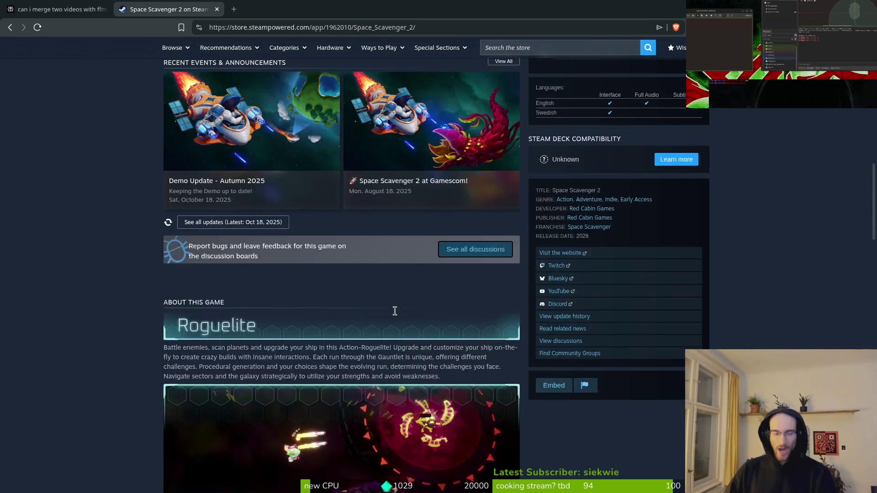
- Close the Space Scavenger 2 tab and the Files window
key(ctrl+w)
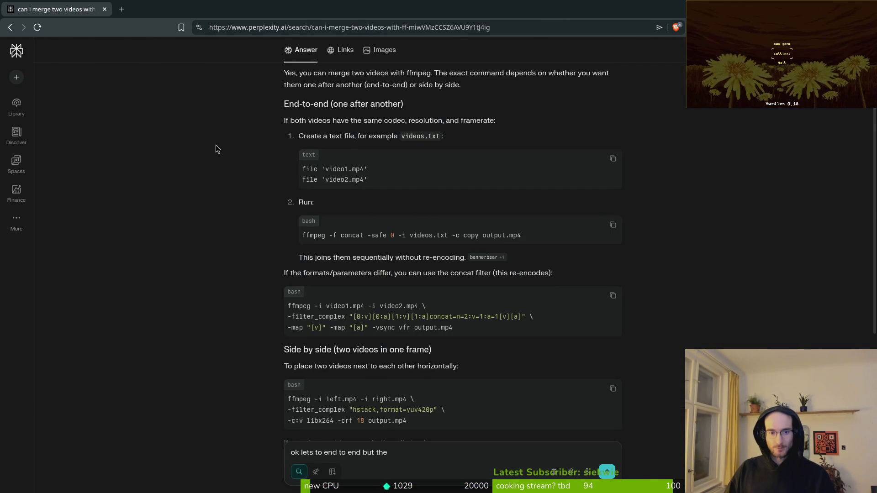
key(ctrl+w)
click(638, 86)
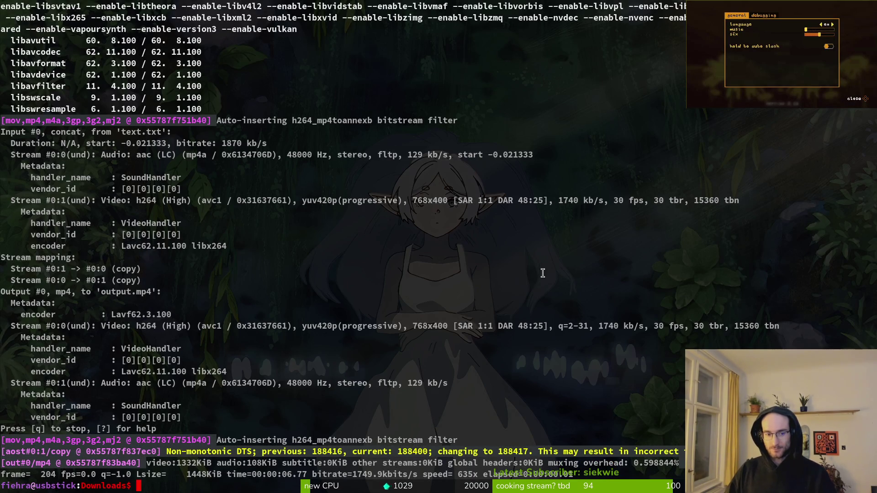
- Clear the terminal, switch to the bee photo in Image Viewer, and open Files on Home
text(clear)
key(Return)
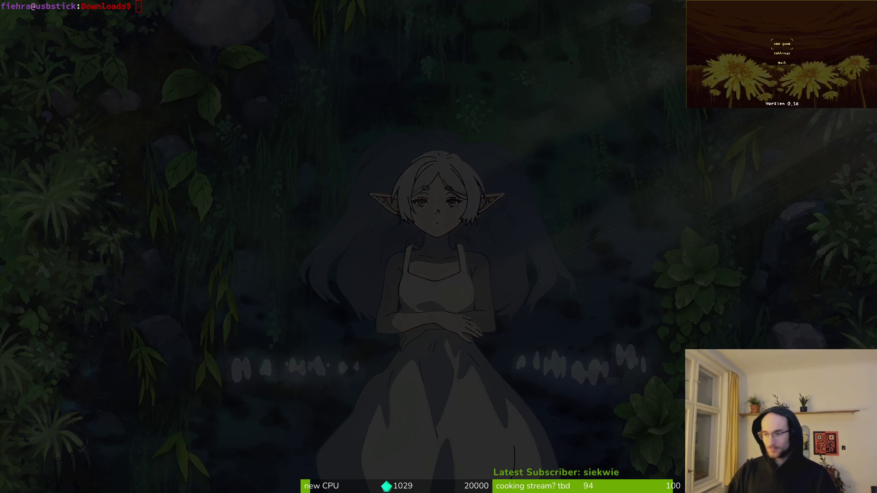
key(Return)
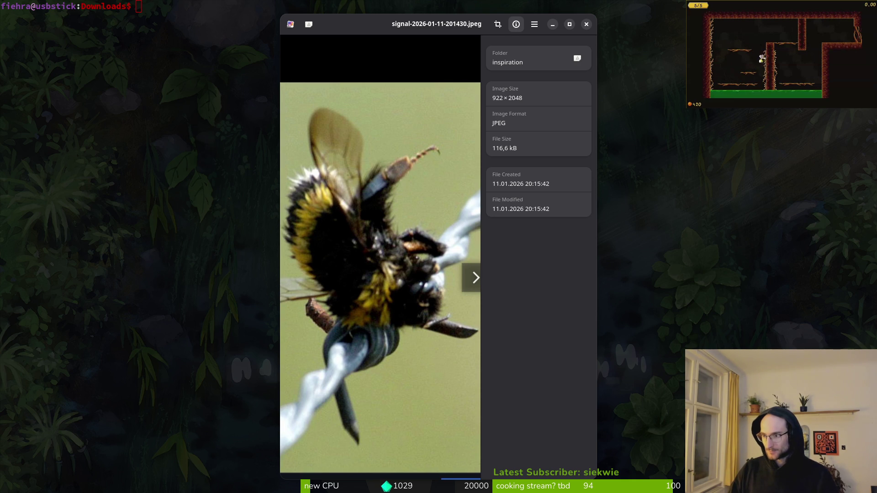
key(alt+Tab)
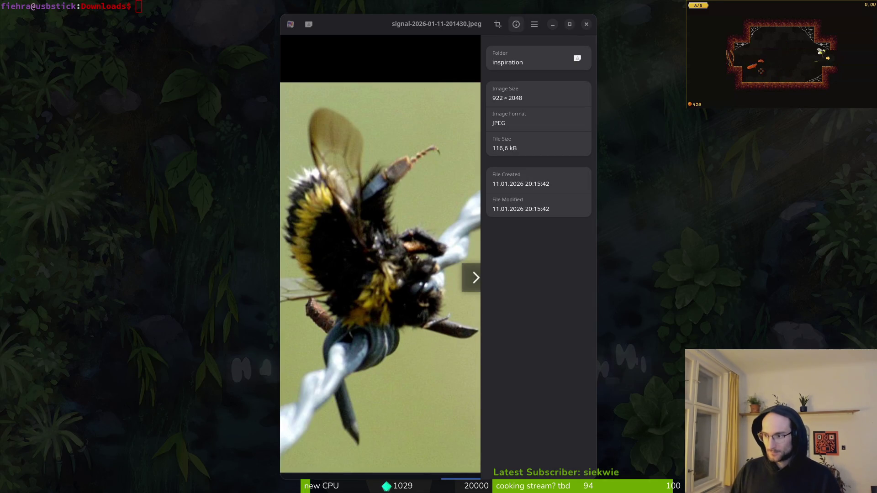
key(super+e)
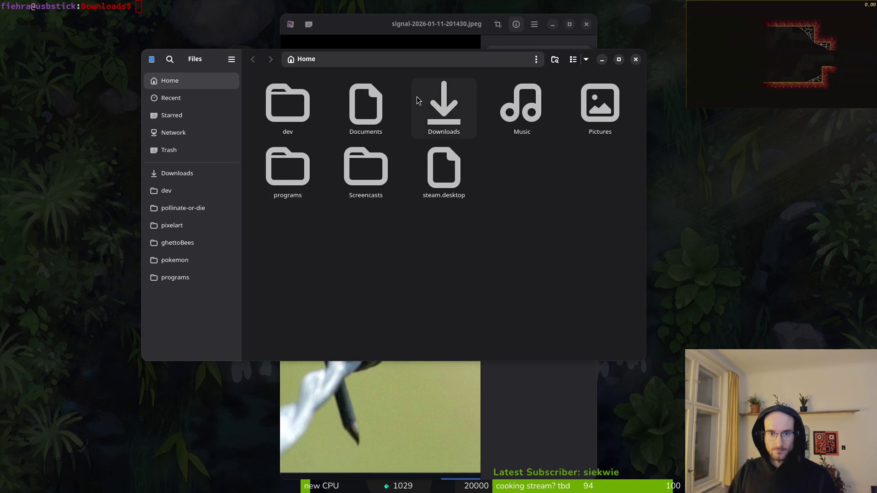
- Open Downloads > pollinateOrDieSteamMarketingStuff > pollinateordieSteamAssets in Files
double_click(443, 105)
double_click(287, 104)
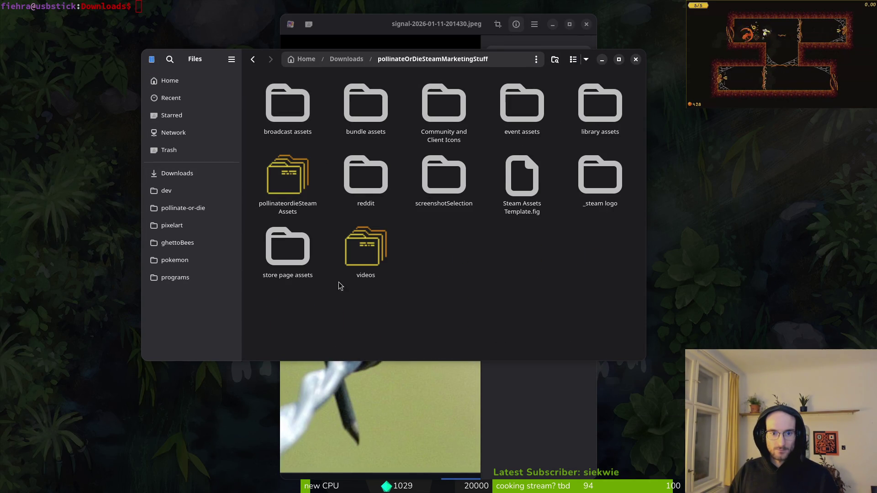
double_click(287, 169)
scroll(533, 259, down, 5)
scroll(533, 258, up, 5)
- Select 1_4, 1_5, 2_1, 2_3, 2_4, 2_5 and spider.png together
click(288, 107)
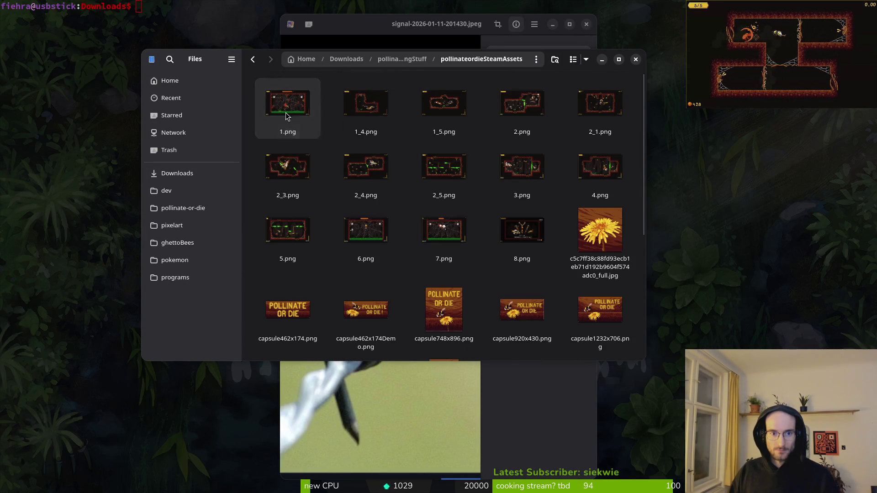
click(371, 118)
ctrl+click(444, 108)
ctrl+click(598, 107)
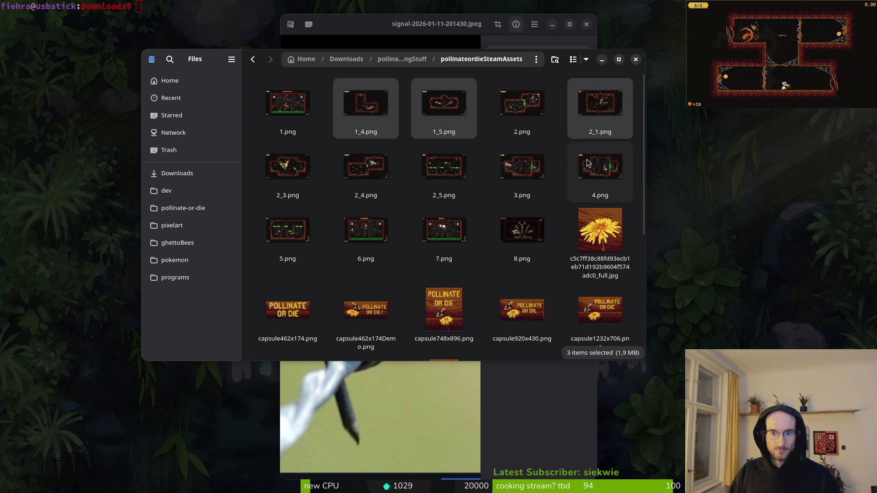
ctrl+click(285, 181)
ctrl+click(365, 173)
ctrl+click(444, 178)
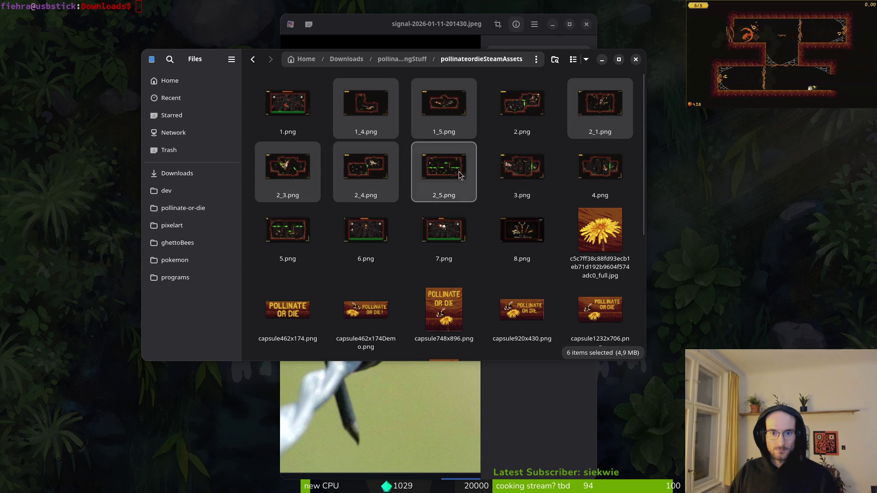
scroll(324, 294, down, 5)
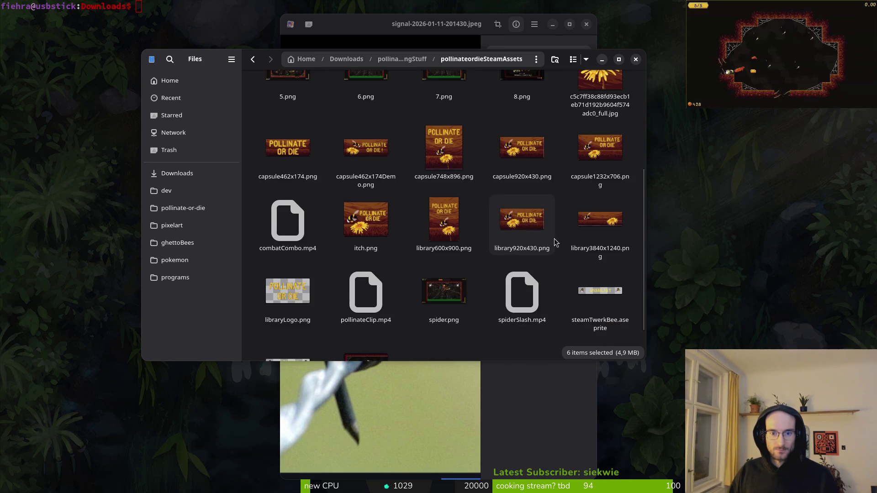
ctrl+click(442, 253)
scroll(442, 253, up, 5)
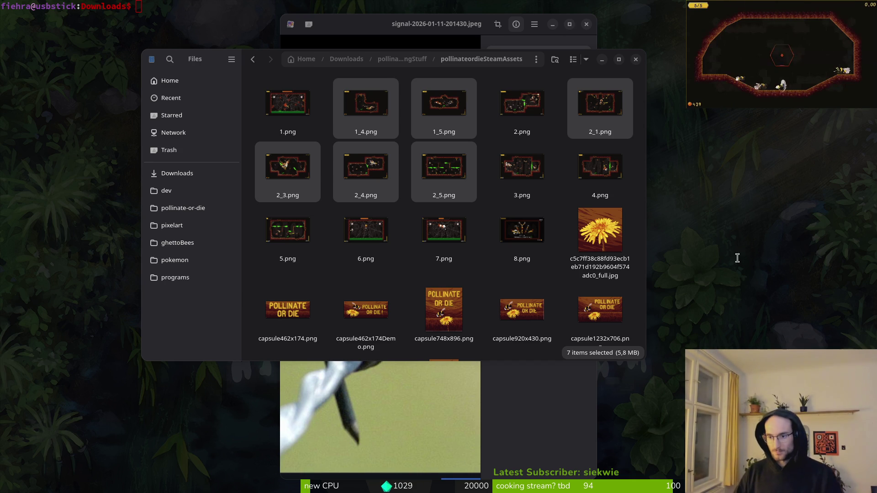
key(alt+Tab)
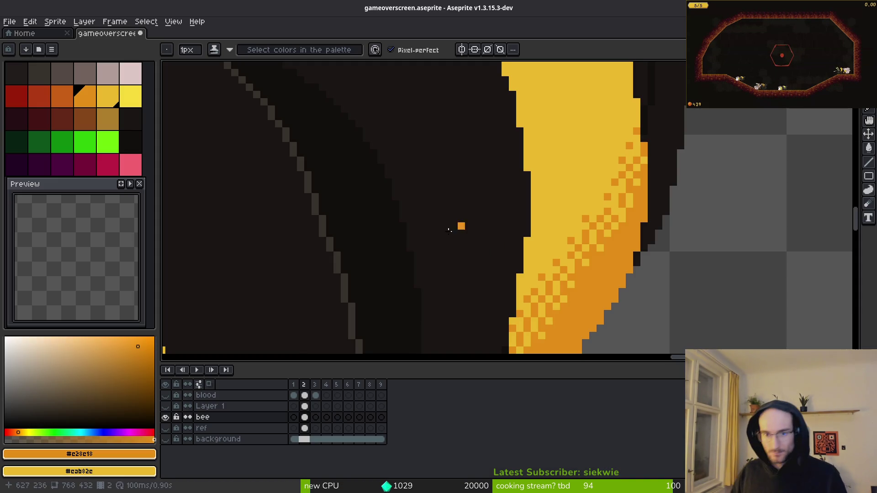
- From Home, browse the Open dialog to dev/pollinate-or-die/assets/art/backgrounds, then cancel without opening
click(50, 34)
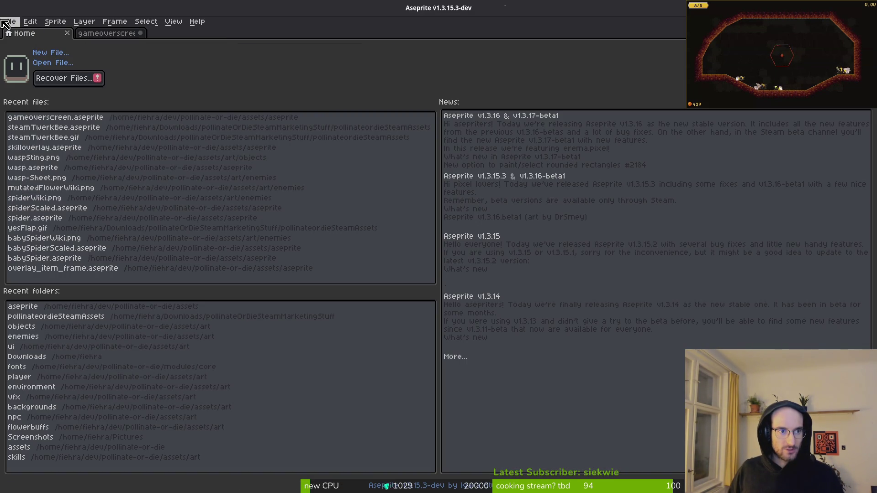
click(52, 62)
click(43, 41)
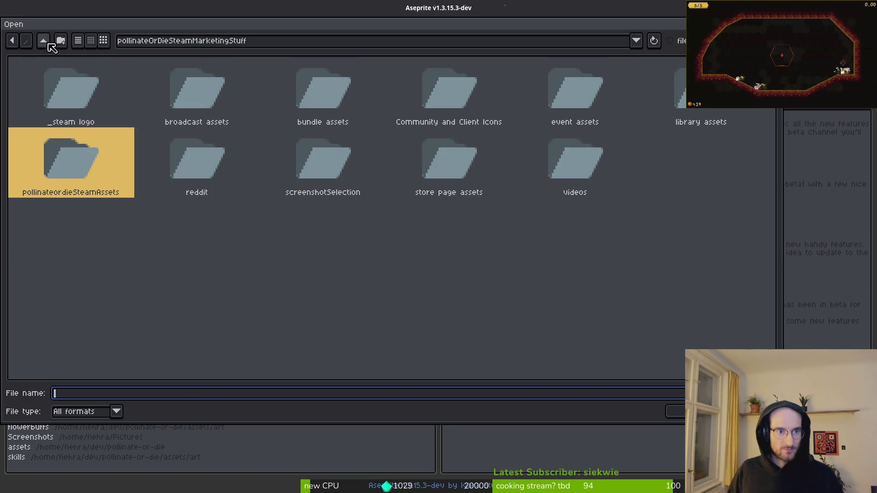
click(43, 40)
click(43, 40)
click(43, 41)
double_click(38, 82)
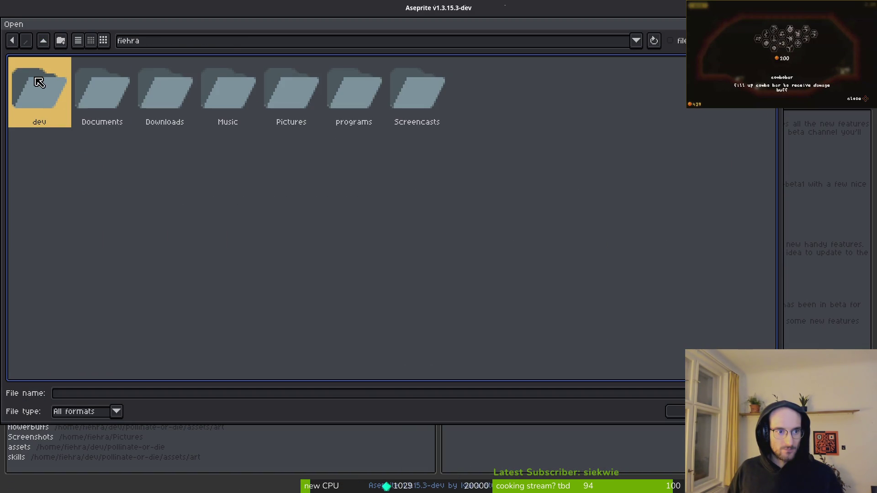
double_click(42, 78)
double_click(516, 128)
double_click(106, 85)
double_click(41, 94)
double_click(61, 91)
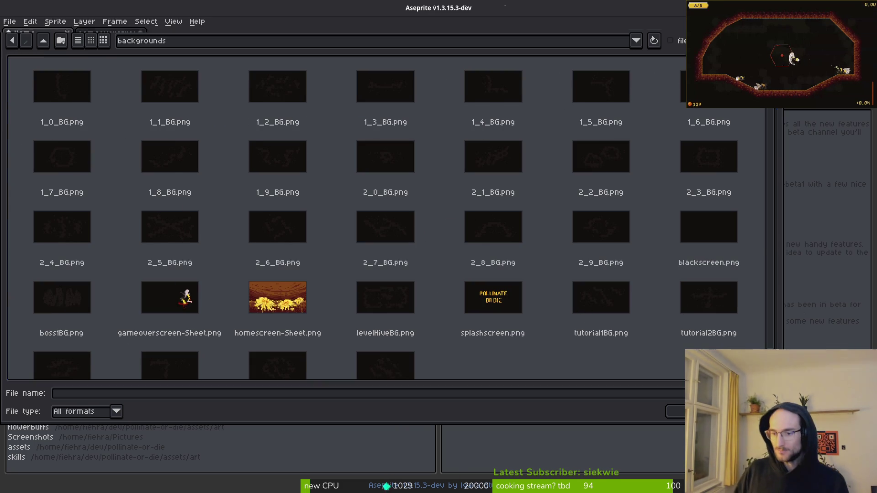
key(Escape)
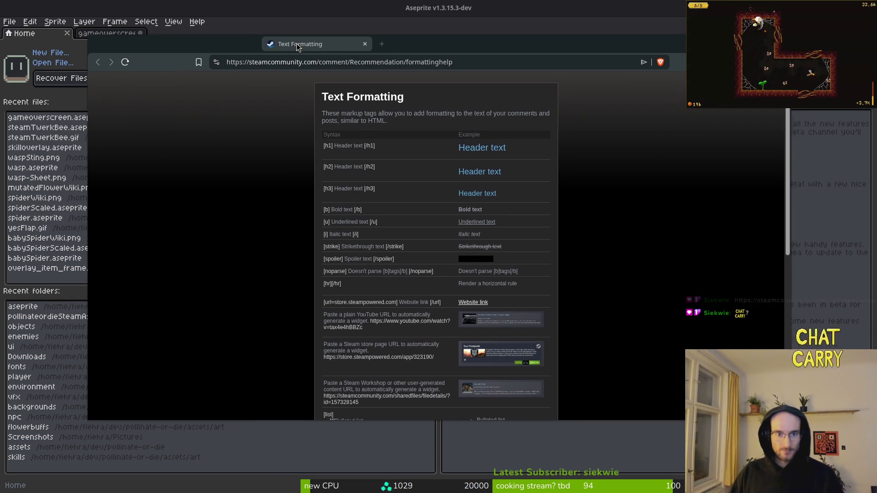
- Bring the Steam text formatting help page forward and scroll through its markup tag list
drag(297, 47, 295, 48)
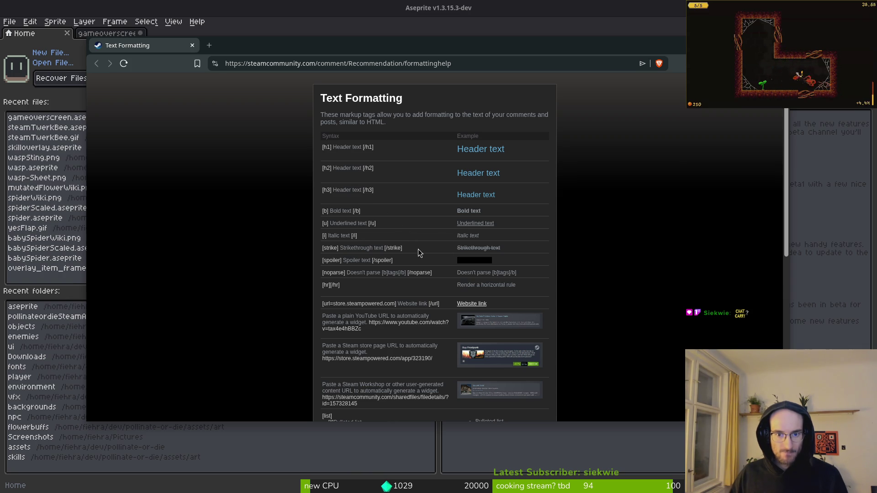
scroll(423, 260, down, 3)
scroll(408, 337, down, 5)
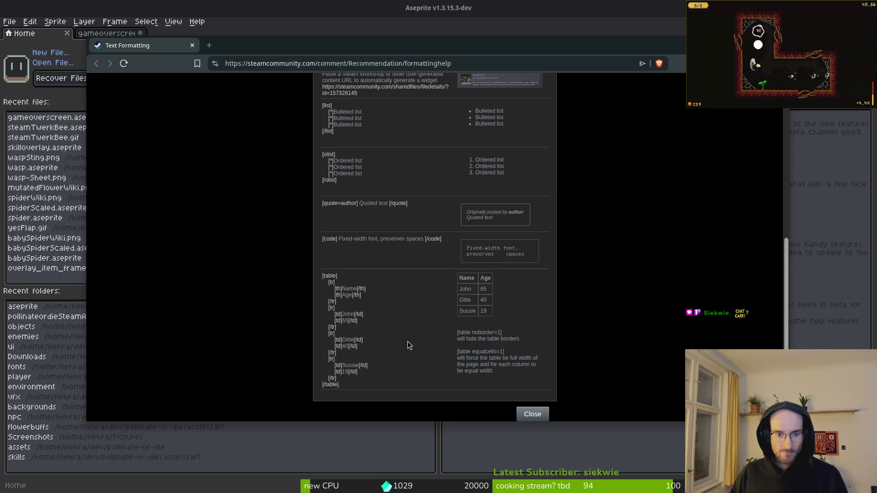
scroll(400, 347, up, 10)
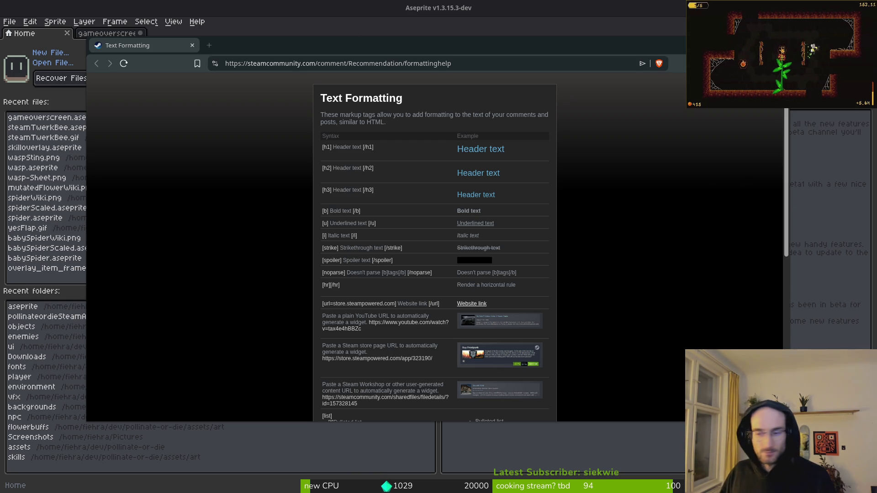
key(ctrl+t)
- Load the Pollinate or Die Steam store page from the 'polli' address-bar suggestion
text(stea)
key(Down)
key(ctrl+a)
text(polli)
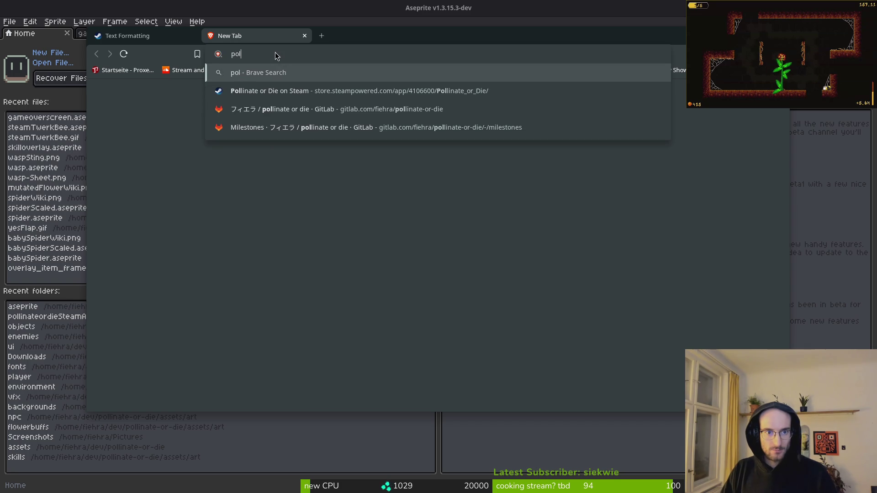
key(Down)
key(Return)
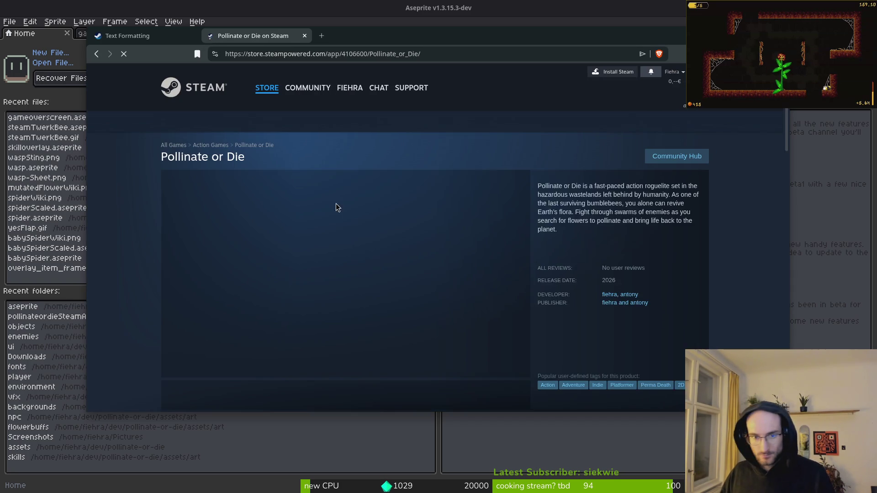
- Scroll down the store page and expand the full Features list
scroll(119, 269, down, 6)
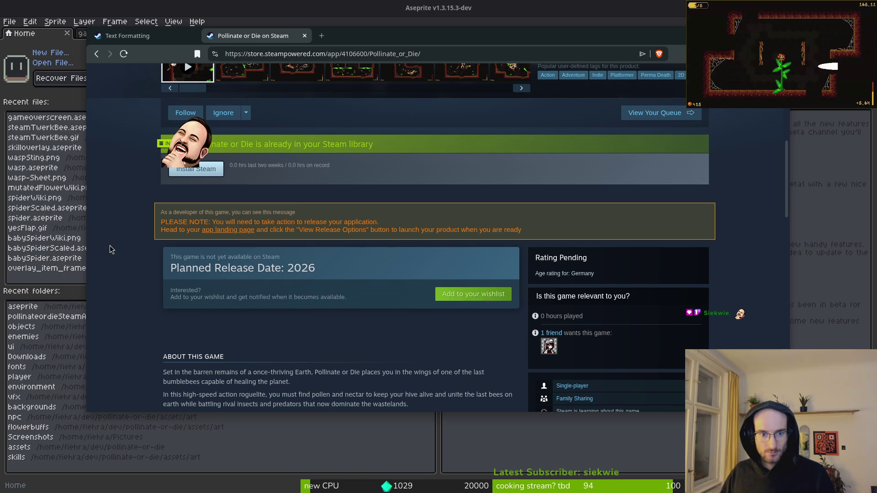
scroll(109, 250, up, 3)
scroll(113, 248, down, 2)
scroll(127, 327, down, 4)
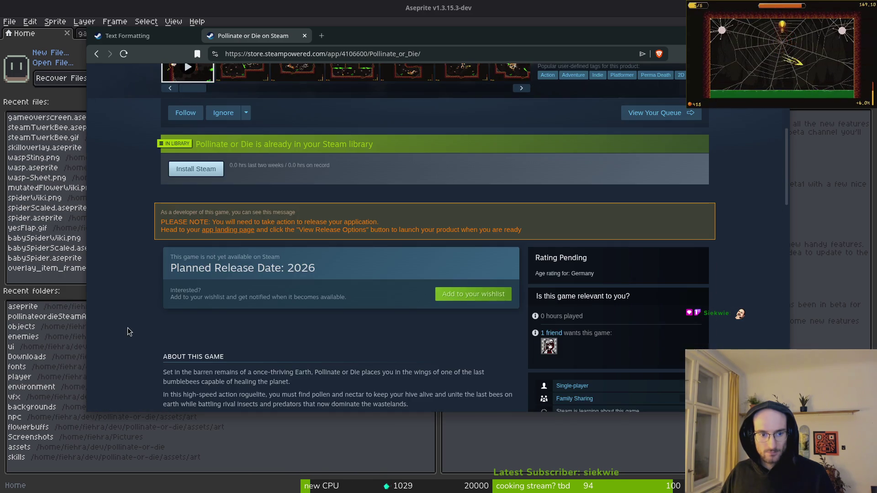
scroll(122, 255, down, 4)
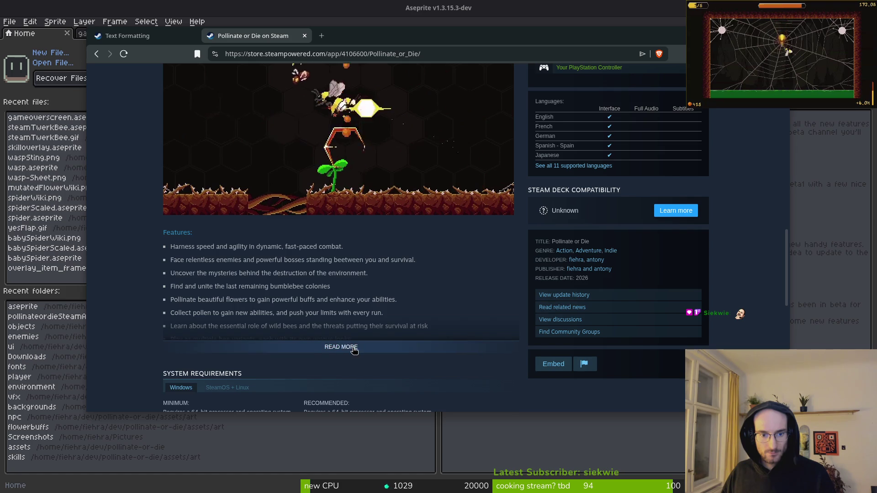
click(355, 350)
- Read through the expanded Features list and the rest of the Pollinate or Die page
scroll(136, 252, down, 3)
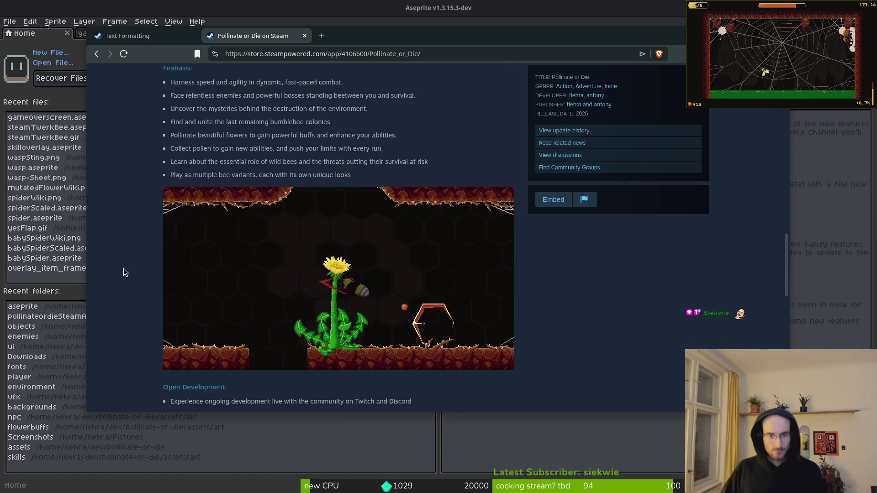
scroll(114, 250, up, 5)
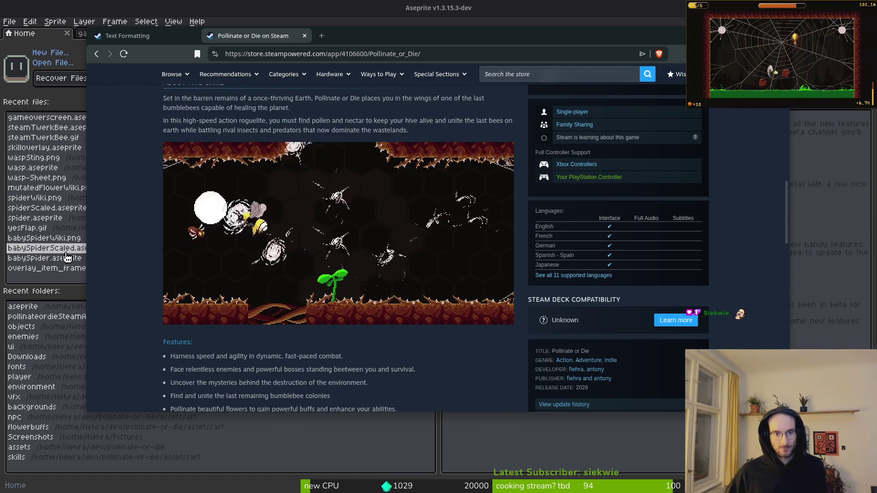
scroll(119, 216, up, 1)
scroll(125, 219, down, 3)
scroll(125, 220, down, 4)
scroll(128, 221, up, 3)
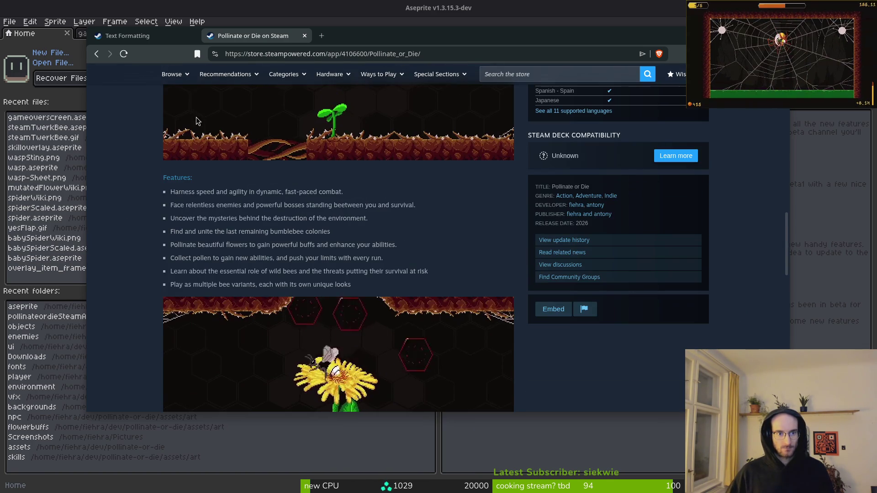
scroll(141, 244, down, 5)
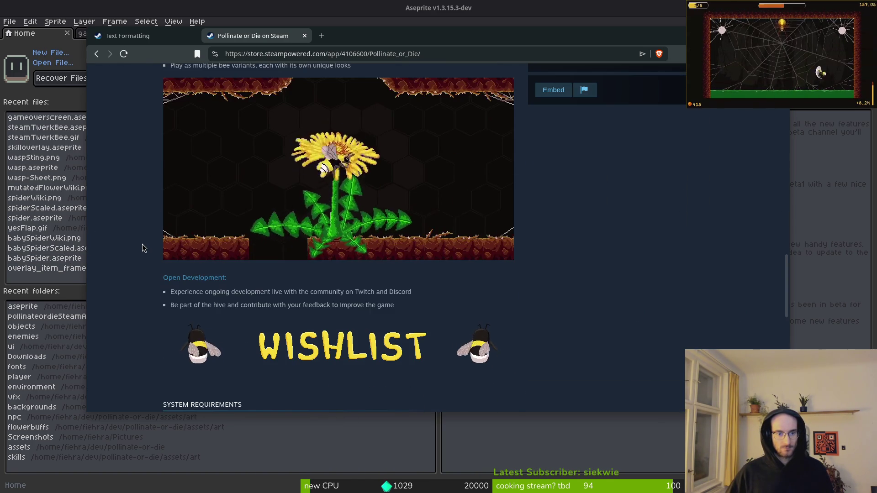
scroll(143, 247, down, 3)
scroll(142, 248, down, 3)
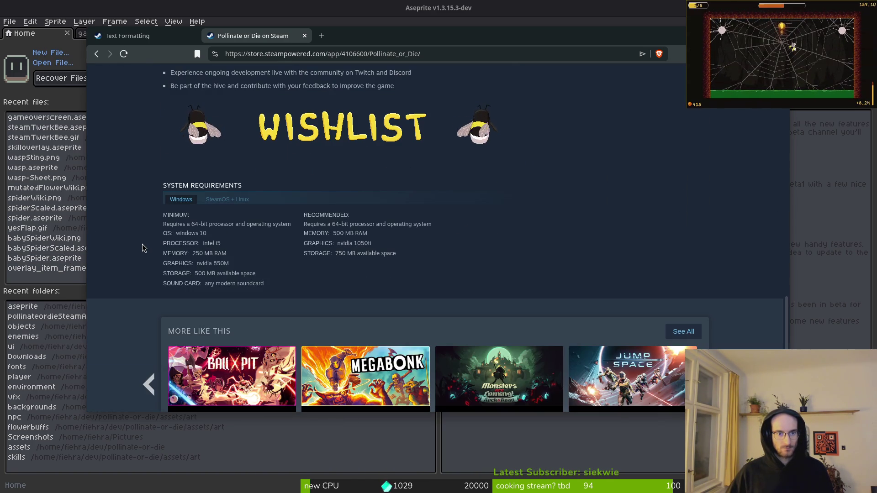
scroll(143, 248, up, 3)
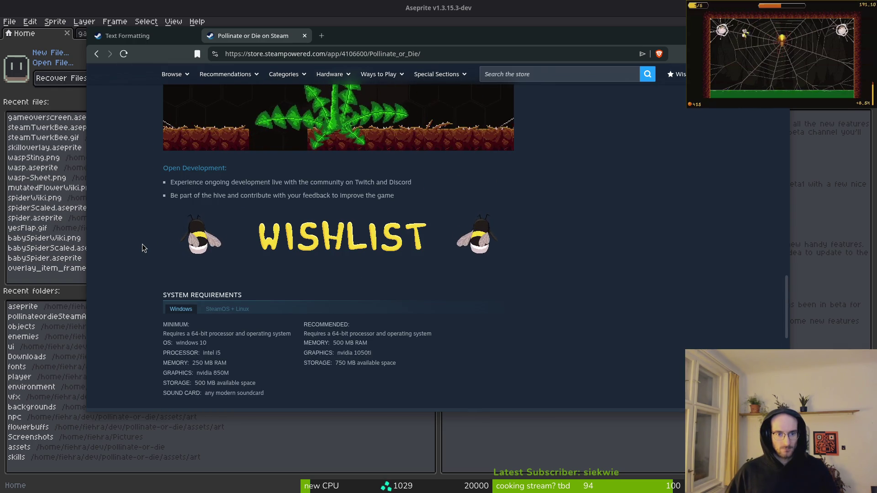
scroll(145, 244, down, 3)
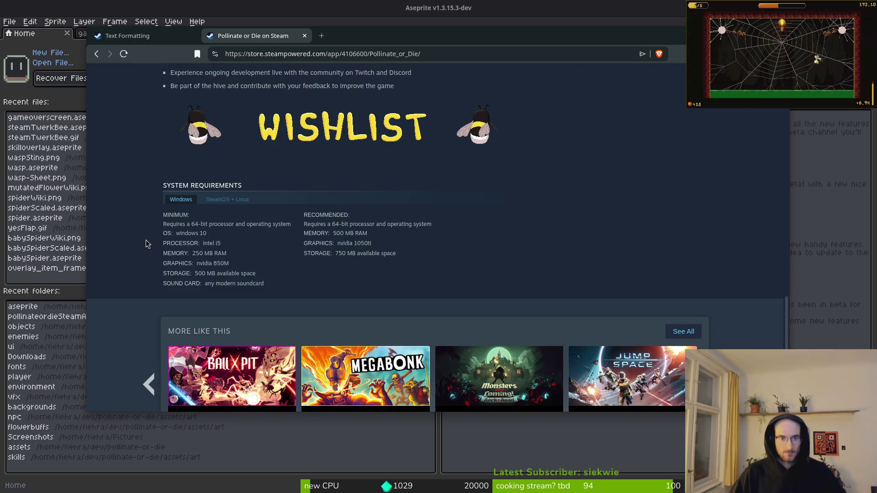
scroll(146, 244, up, 15)
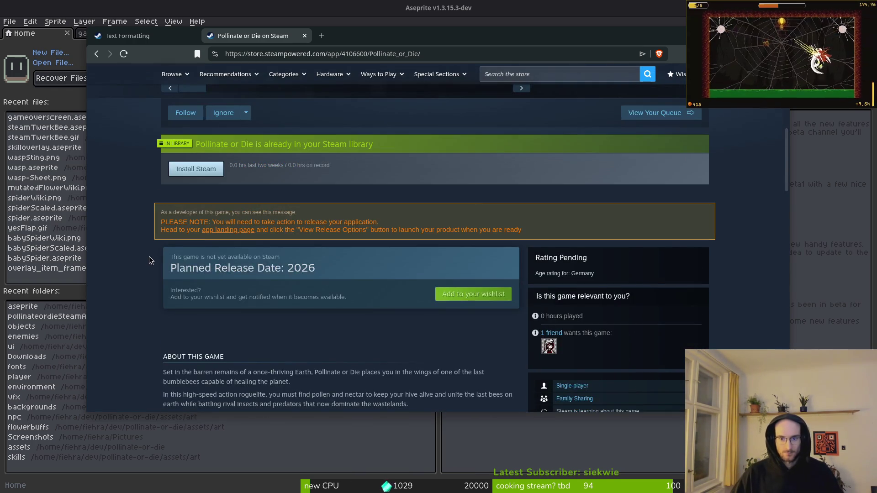
scroll(149, 260, down, 4)
scroll(152, 265, up, 11)
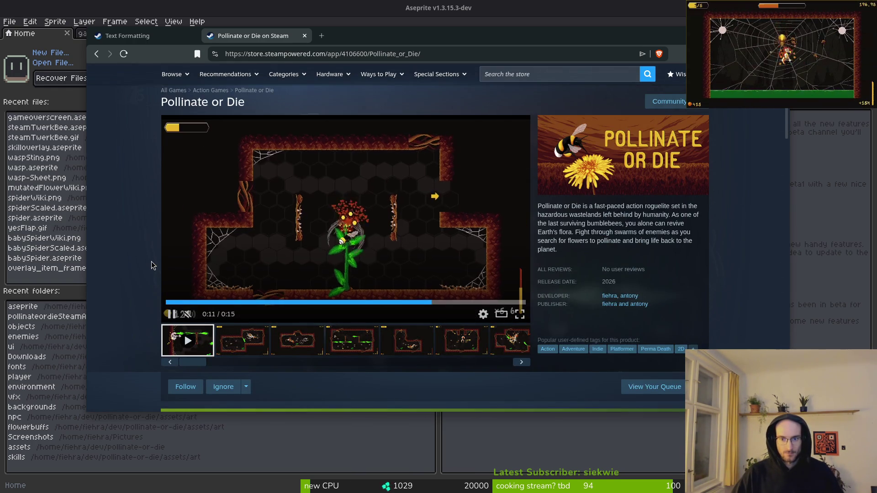
scroll(690, 268, down, 7)
scroll(626, 356, down, 4)
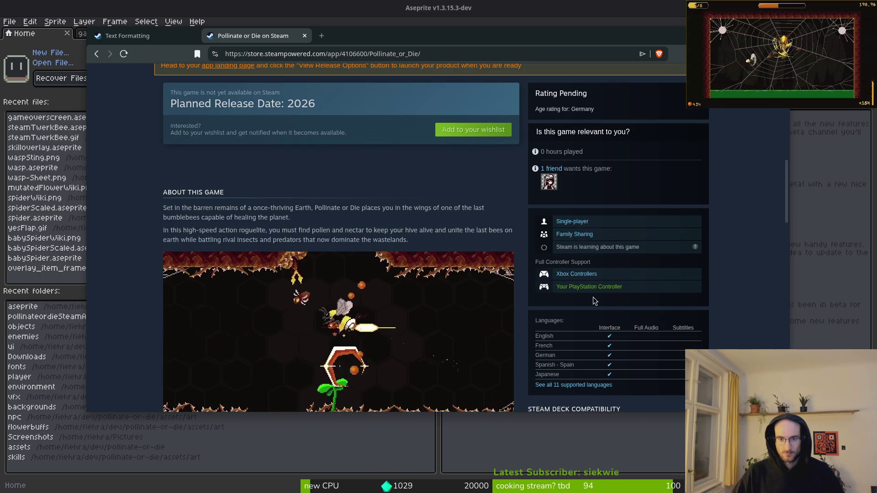
scroll(609, 269, up, 6)
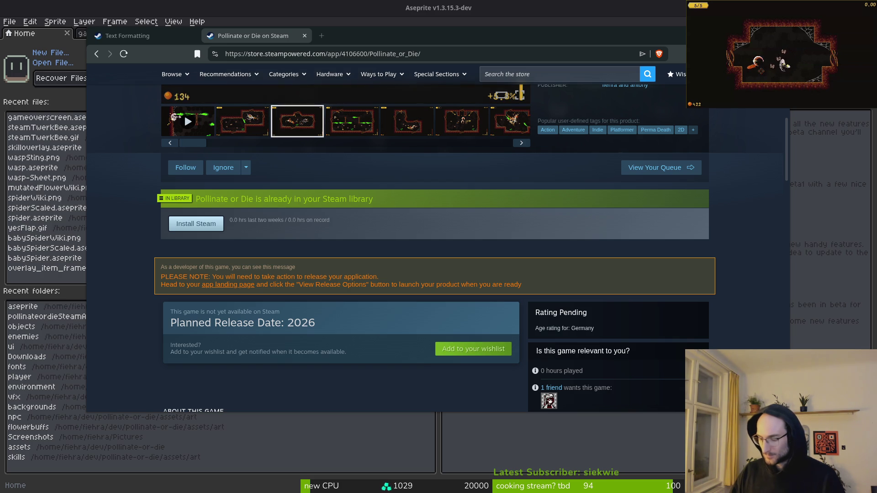
- Start loading the streamer's Twitch channel in a new tab, then close that tab
click(322, 36)
text(fiehra)
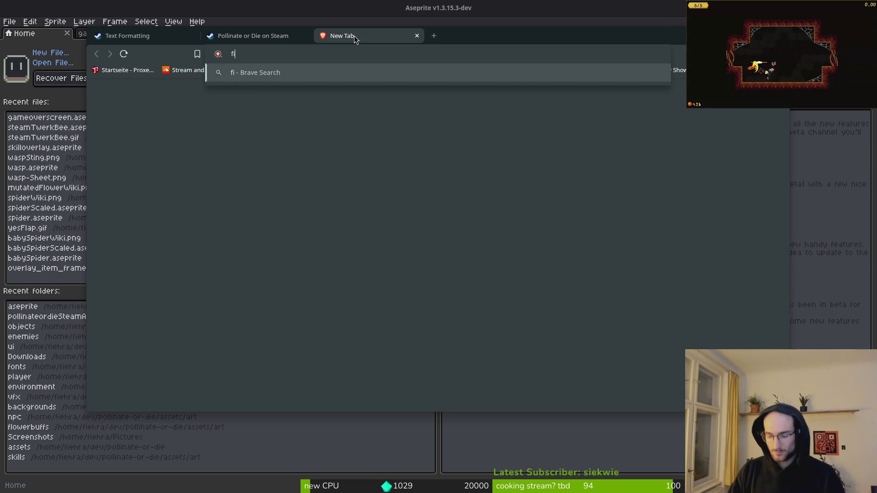
key(Down)
key(Down)
key(Return)
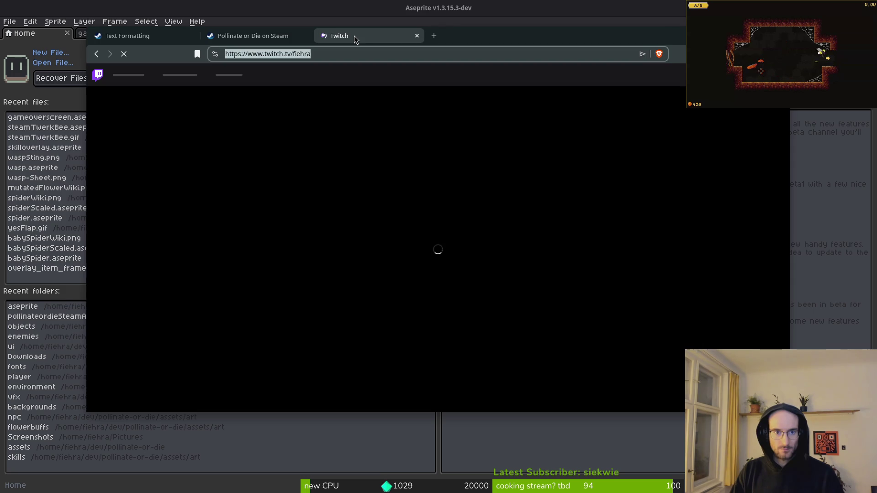
middle_click(354, 35)
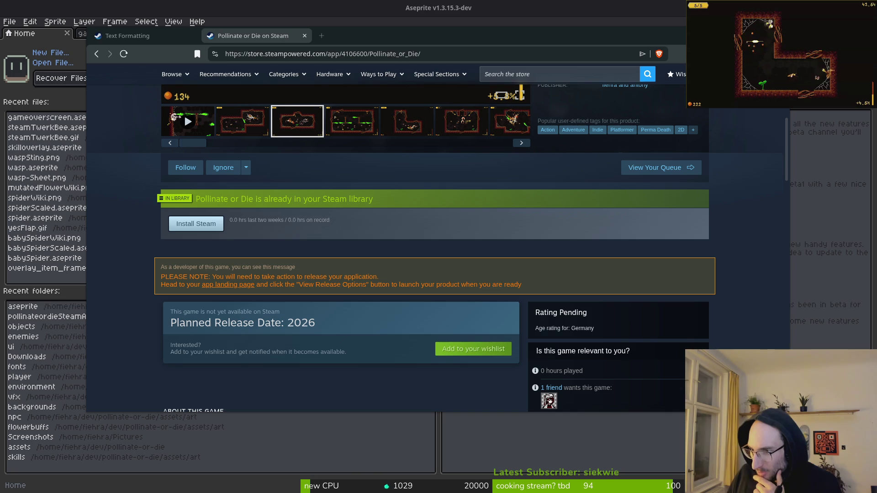
- Search Brave for 'min os version mac' in a new tab
drag(339, 26, 325, 29)
key(ctrl+t)
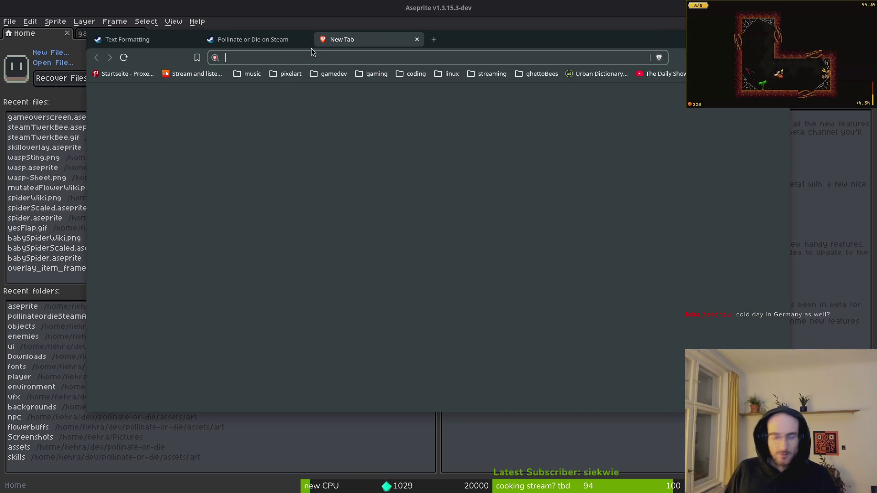
text(min os version mac)
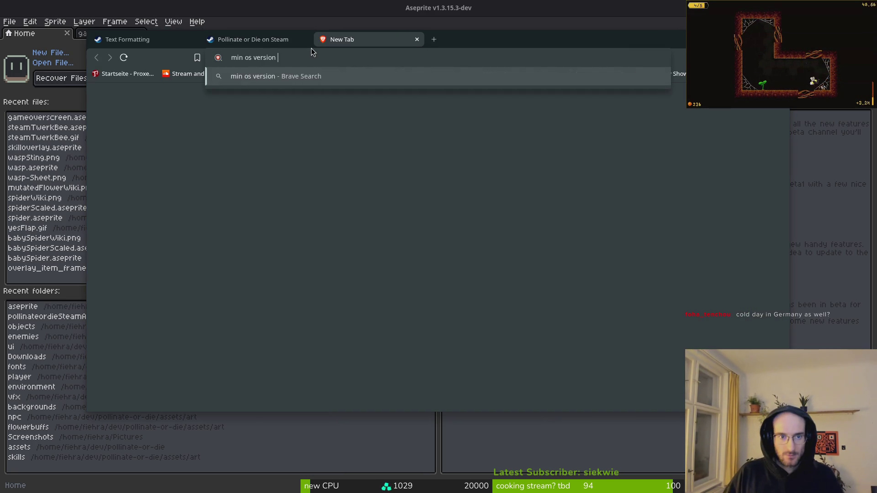
key(Return)
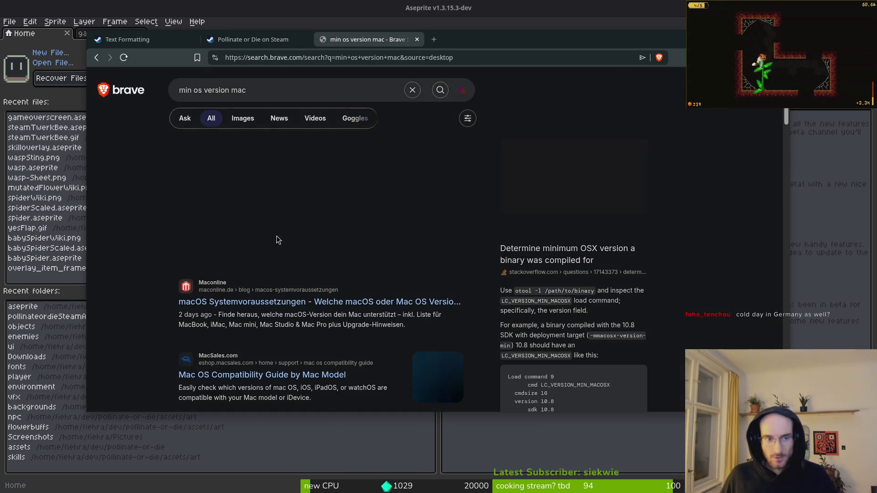
- Search Brave for 'mac os versions' in another new tab
key(ctrl+t)
text(mac os versio)
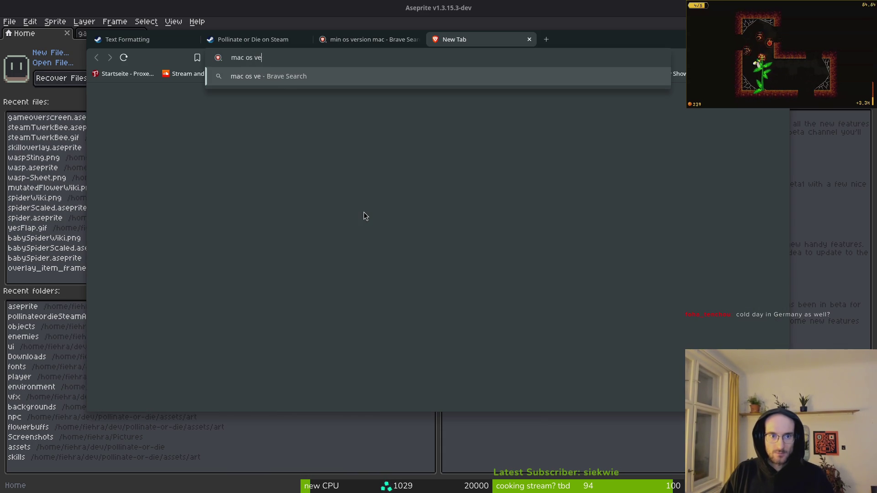
text(ns)
key(Return)
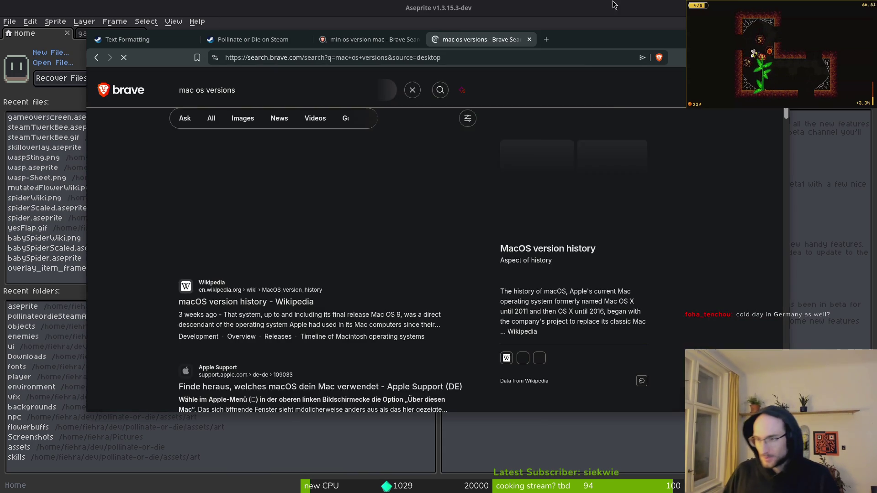
- Open Wikipedia's macOS version history and review its release table, macOS 11 Big Sur through 26 Tahoe
click(254, 302)
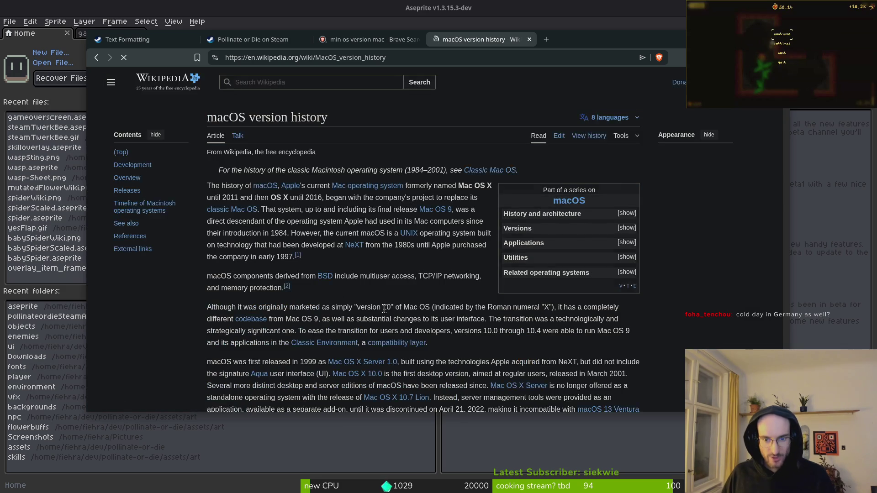
scroll(402, 208, down, 10)
scroll(402, 209, down, 15)
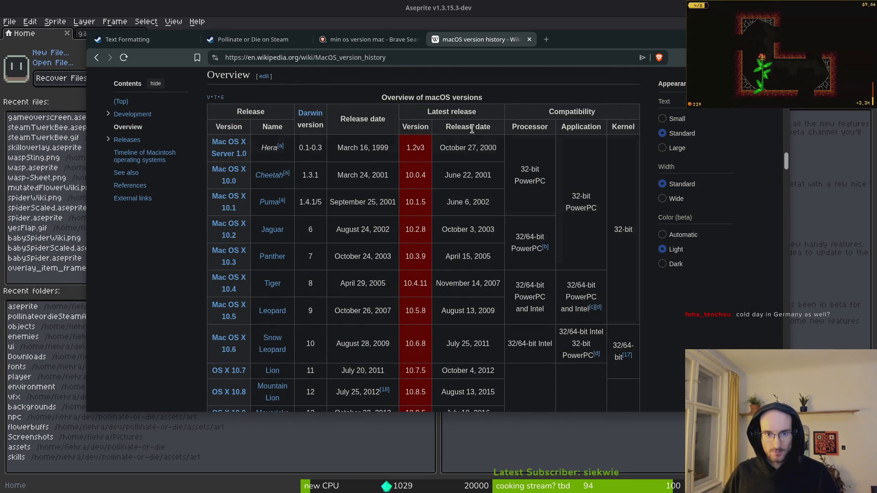
scroll(470, 206, down, 12)
scroll(479, 229, up, 4)
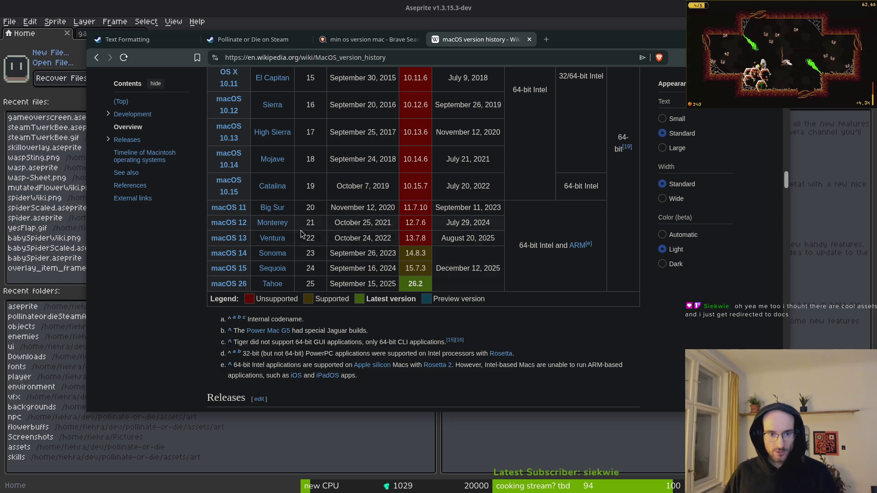
scroll(484, 226, up, 3)
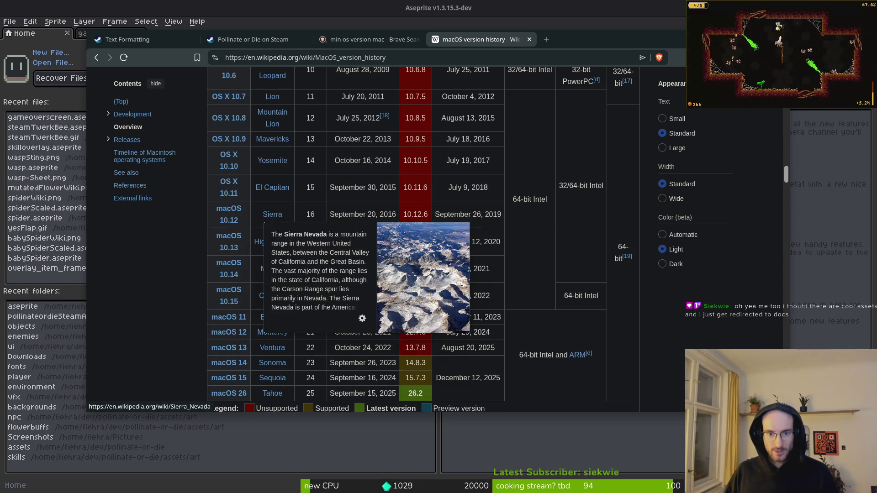
scroll(468, 274, up, 10)
scroll(431, 261, down, 14)
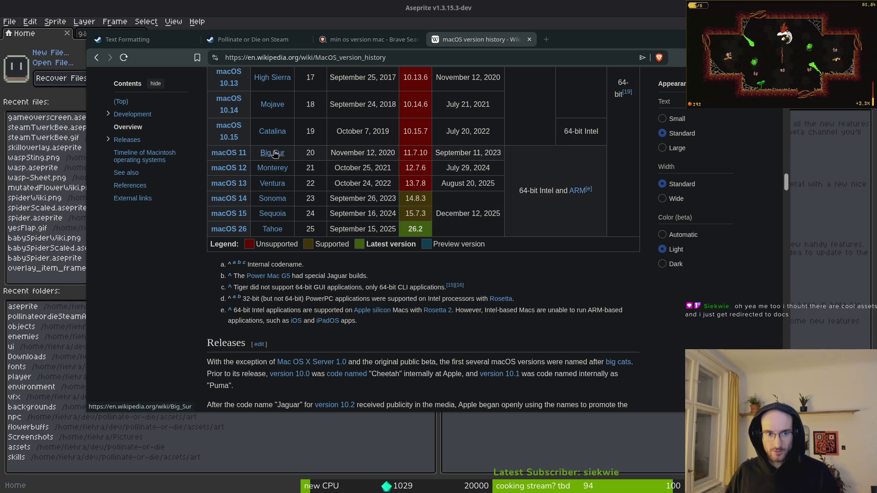
mouse_move(271, 156)
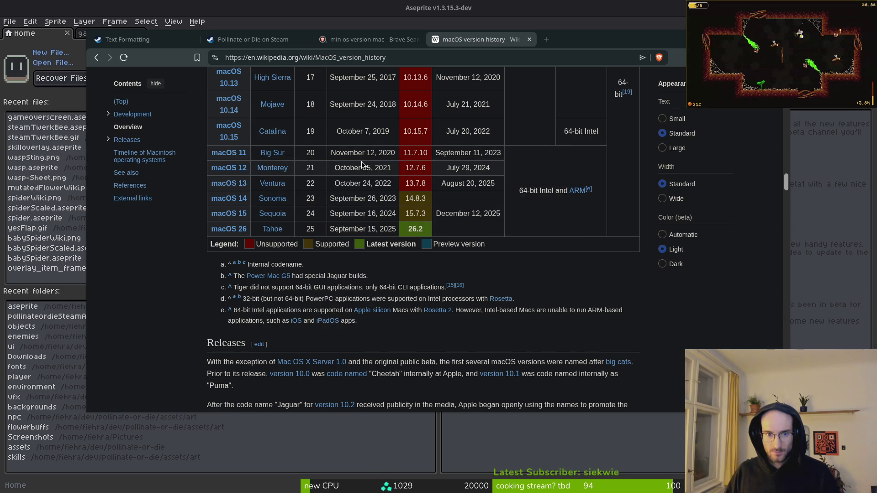
scroll(362, 165, up, 3)
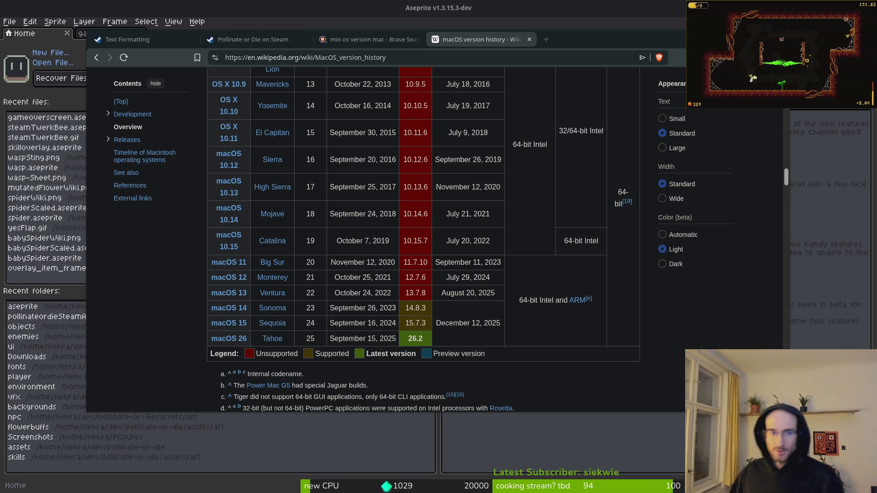
- Close the search tabs and reopen the Pollinate or Die Steam page from the 'pol' suggestion
key(ctrl+w)
key(ctrl+w)
key(ctrl+w)
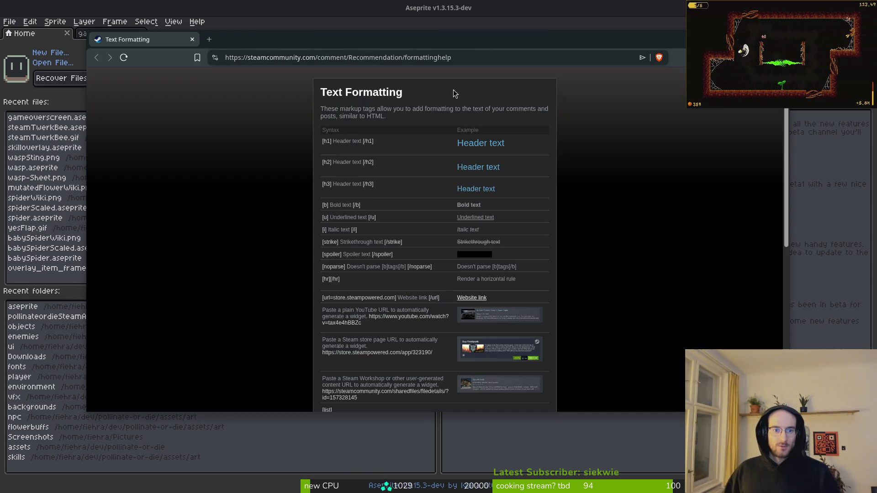
key(ctrl+w)
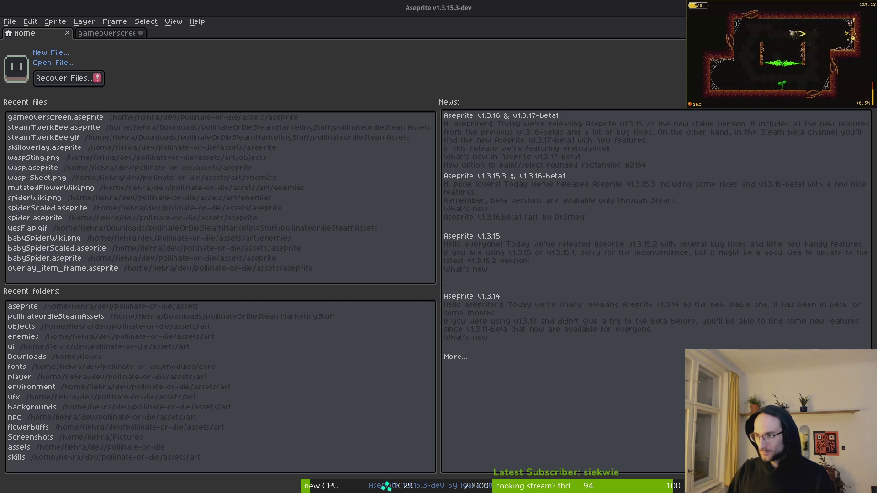
key(ctrl+t)
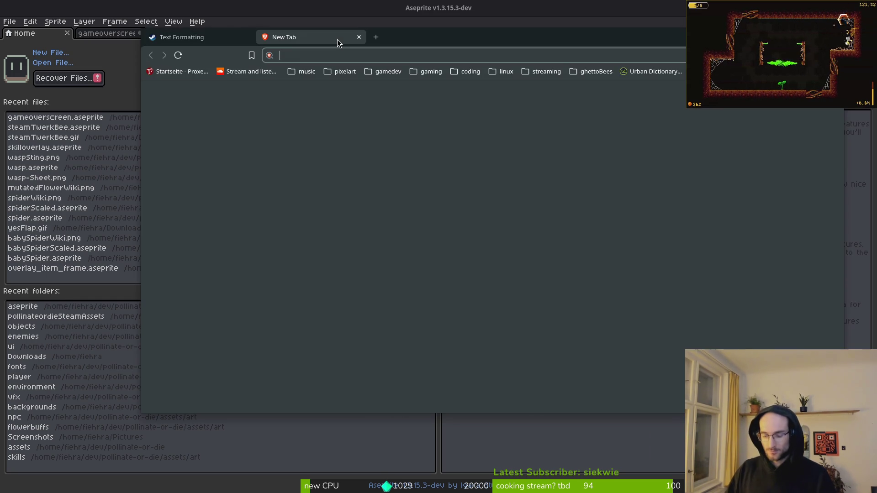
text(ol)
key(BackSpace)
key(BackSpace)
text(pol)
key(Return)
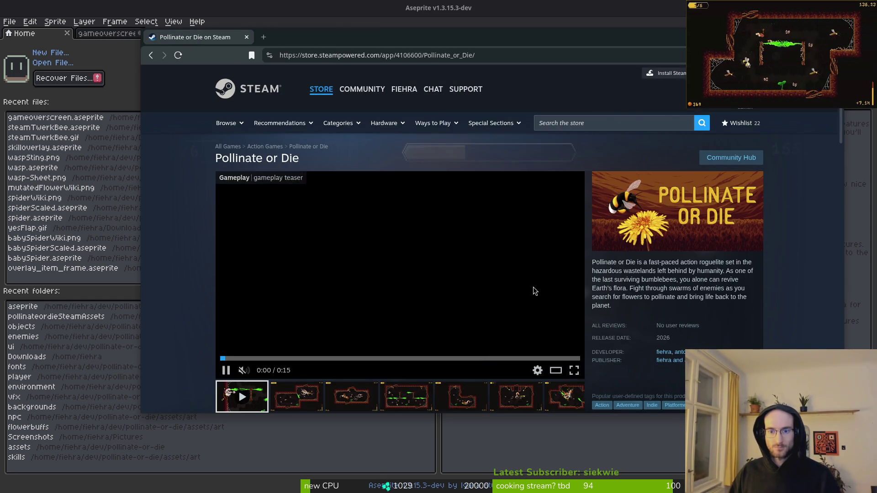
- Scroll through the store page's About This Game section
scroll(469, 232, down, 5)
scroll(279, 235, down, 5)
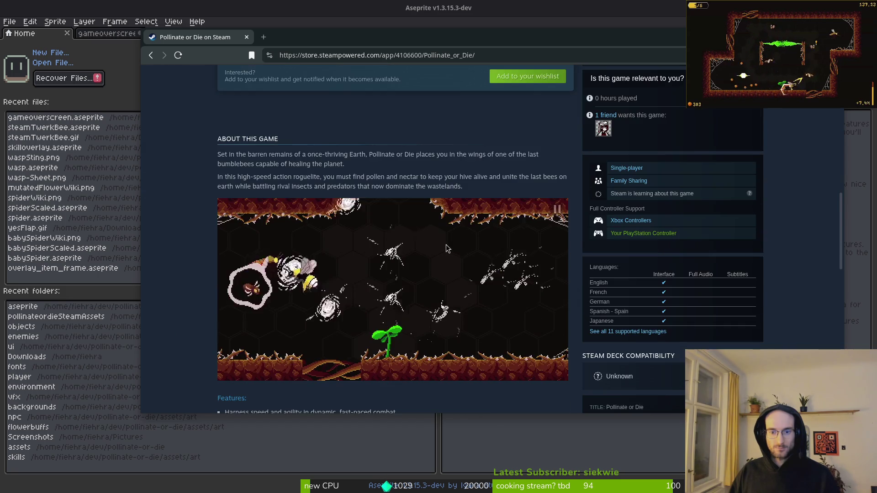
scroll(214, 137, down, 4)
scroll(222, 169, down, 5)
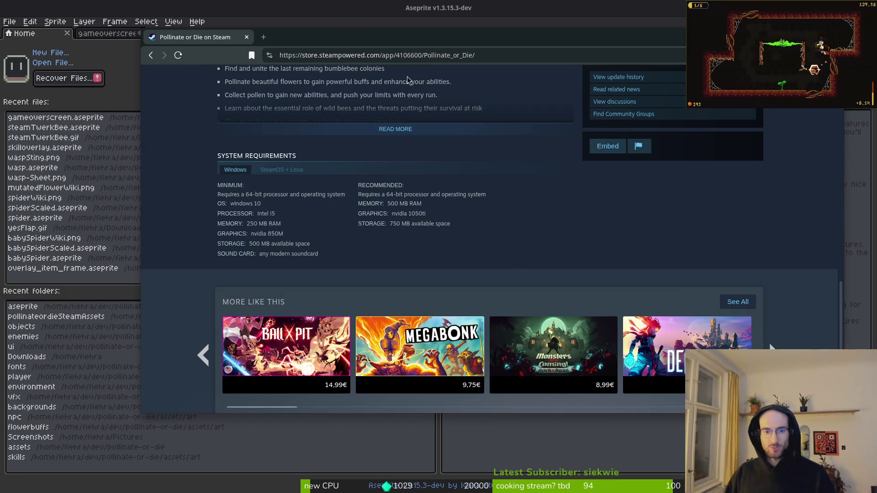
scroll(552, 218, up, 15)
scroll(574, 259, up, 4)
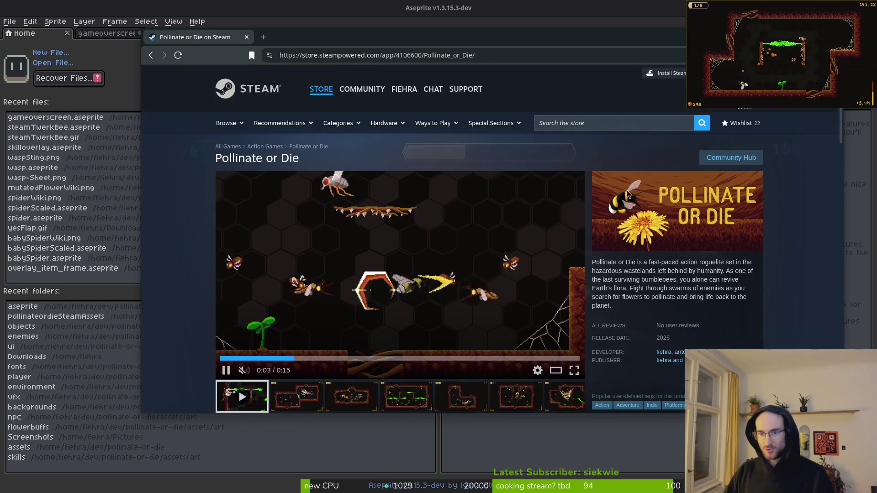
scroll(627, 210, down, 5)
scroll(530, 268, down, 5)
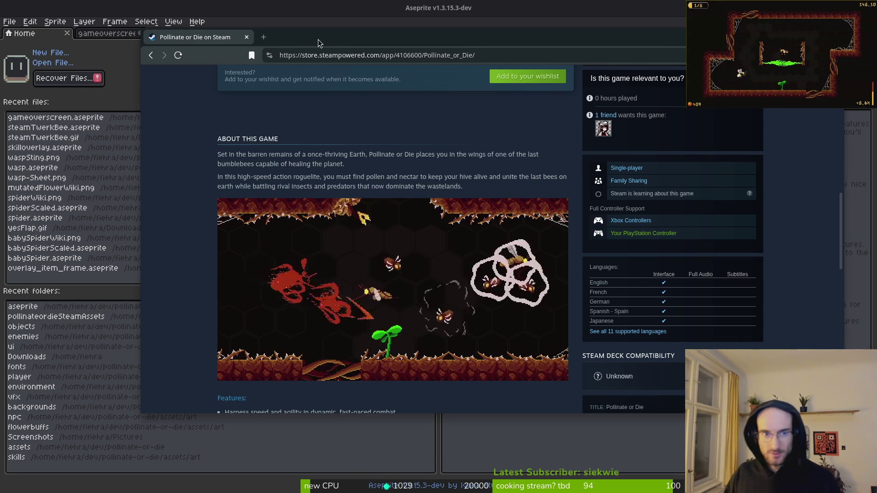
key(ctrl+t)
- Ask Perplexity 'how to show demo on main game page ste'
text(per)
key(Down)
key(Return)
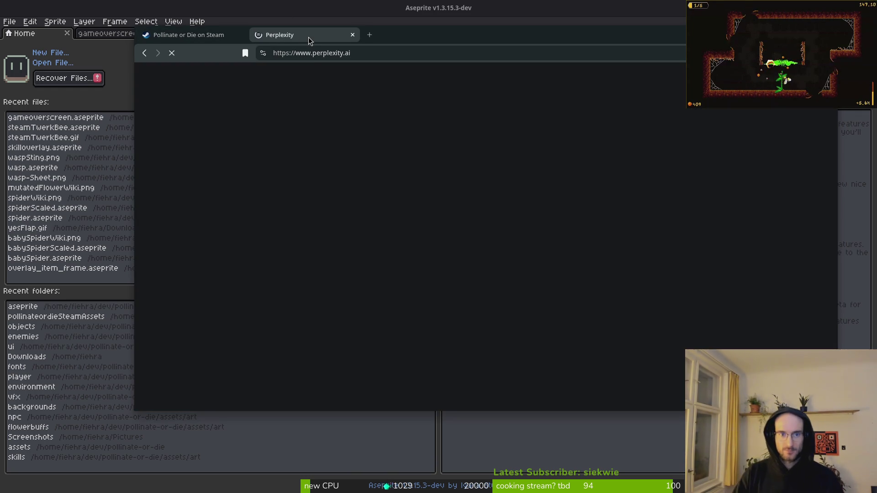
text(how to )
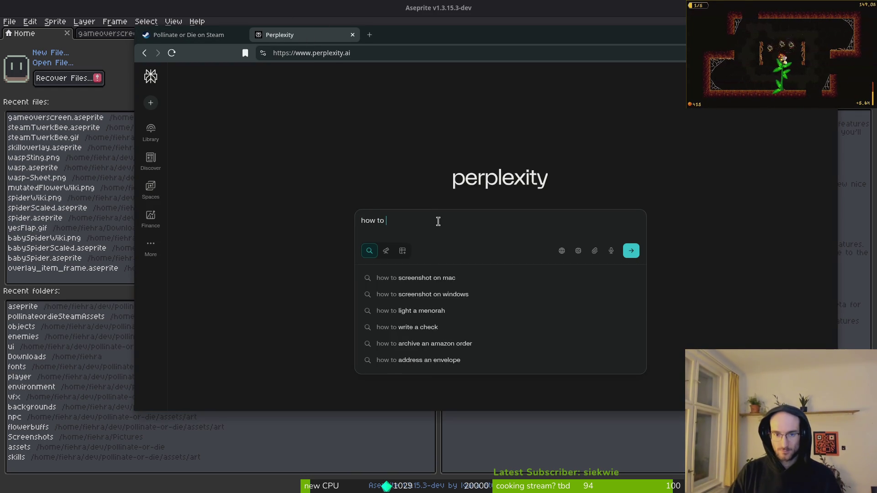
text(show demo on main game page ste)
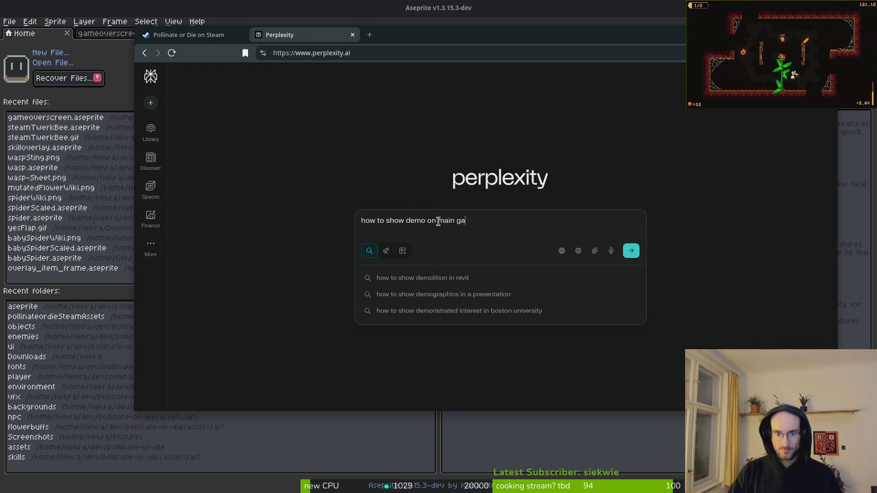
key(Return)
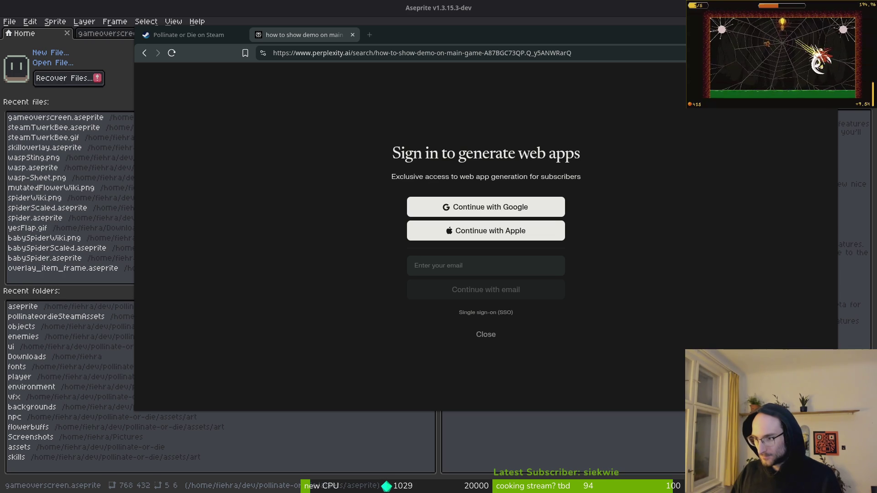
- Dismiss Perplexity's sign-in prompt to read the Associated Demos answer, then return to the Steam page
click(188, 32)
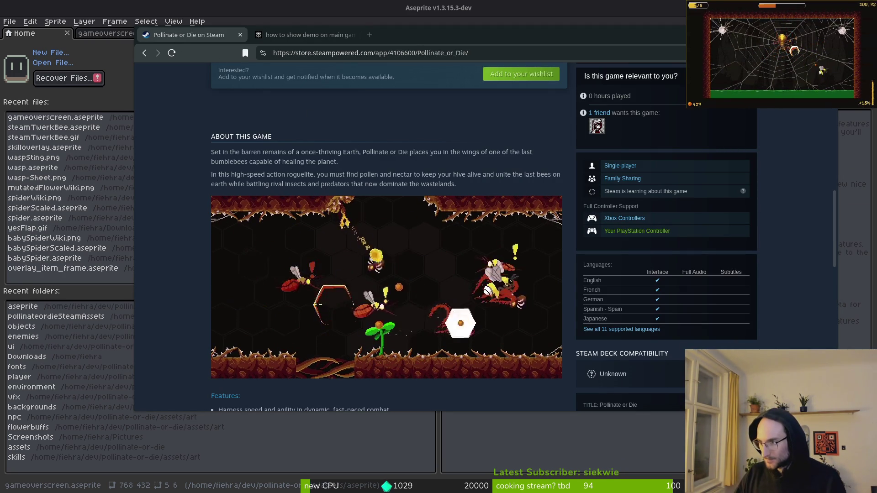
click(319, 35)
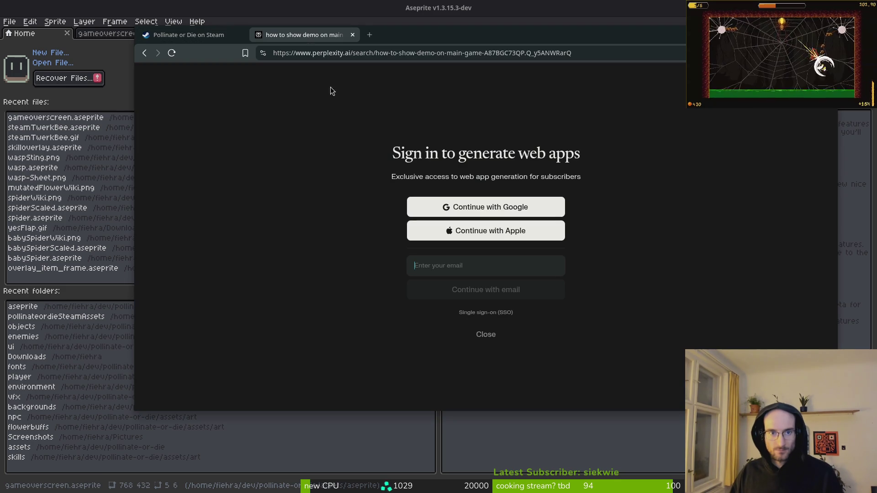
click(485, 334)
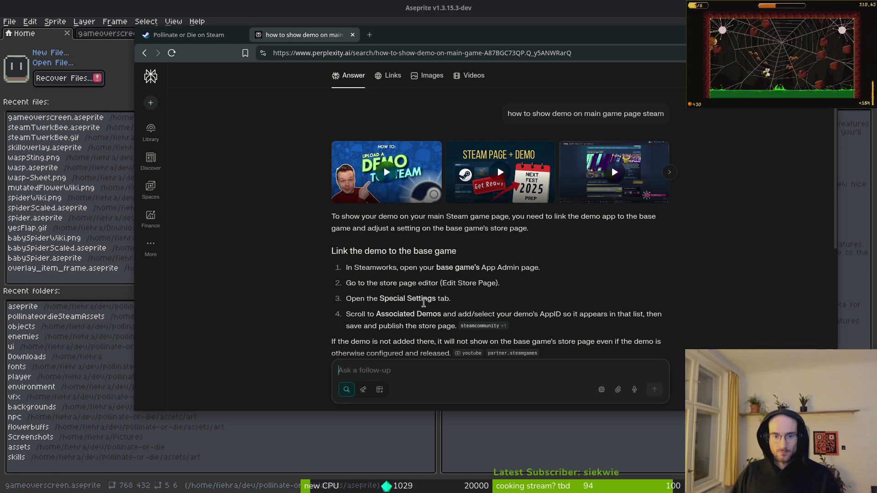
click(201, 35)
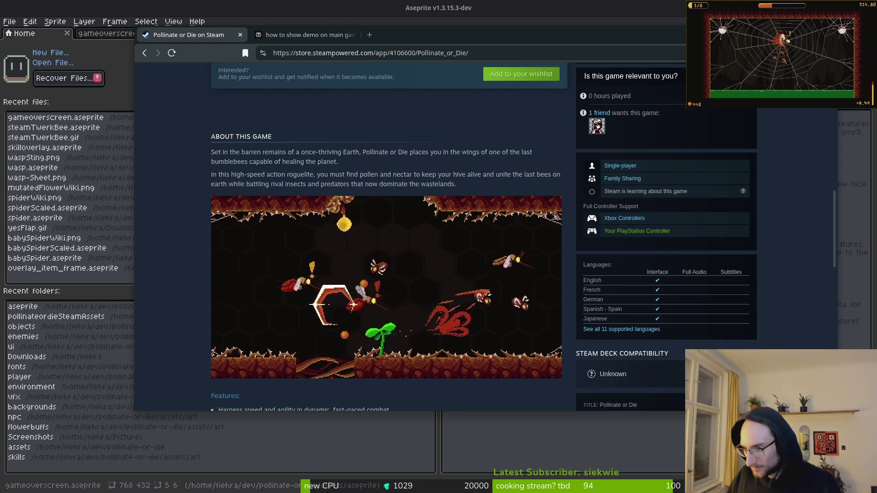
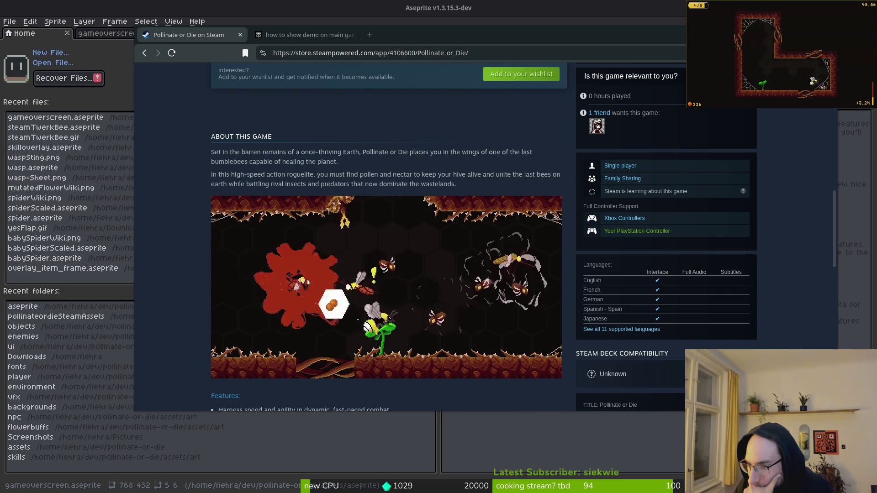
- Bring up the Perplexity answer and scroll to its 'Make the green Download Demo button visible' section
click(294, 35)
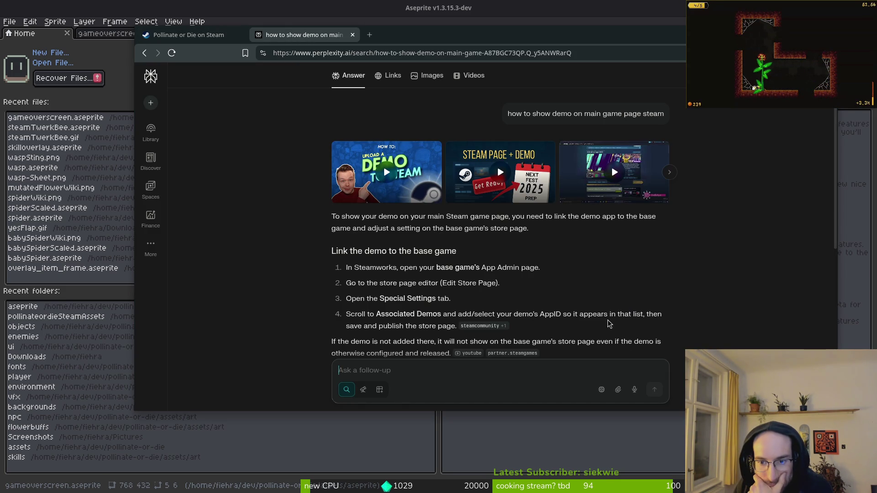
scroll(281, 318, down, 2)
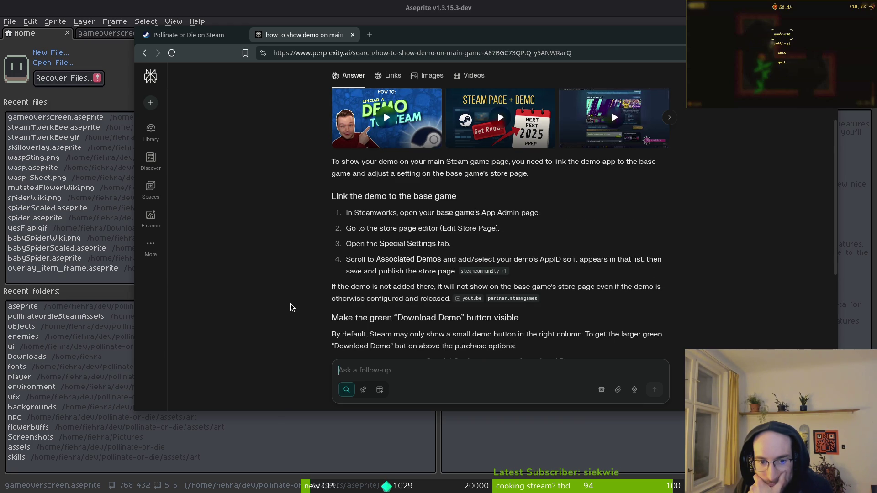
scroll(292, 305, down, 2)
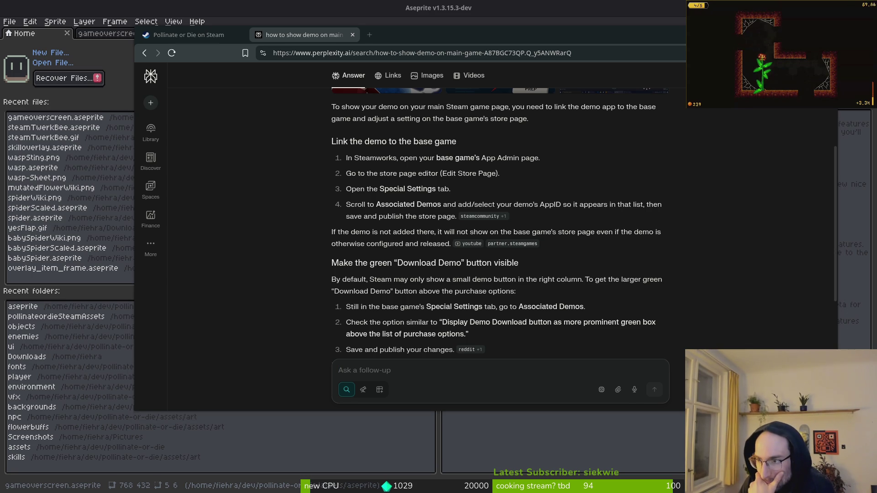
click(188, 36)
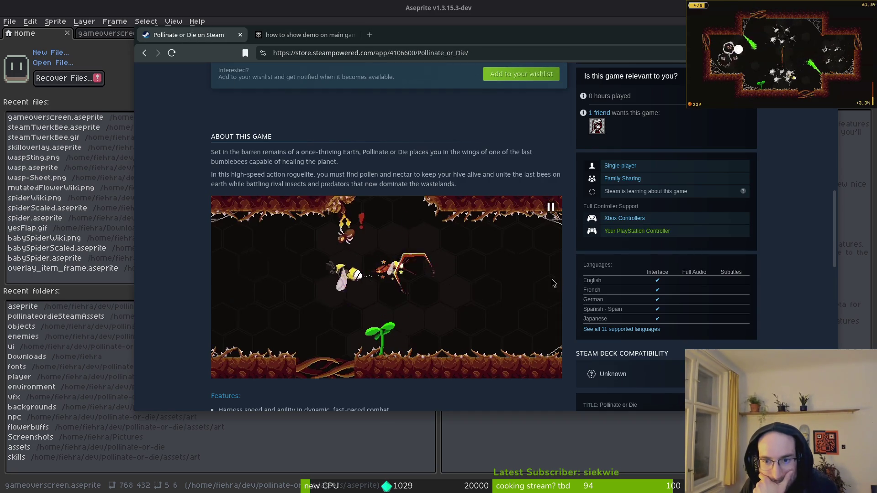
scroll(541, 226, up, 8)
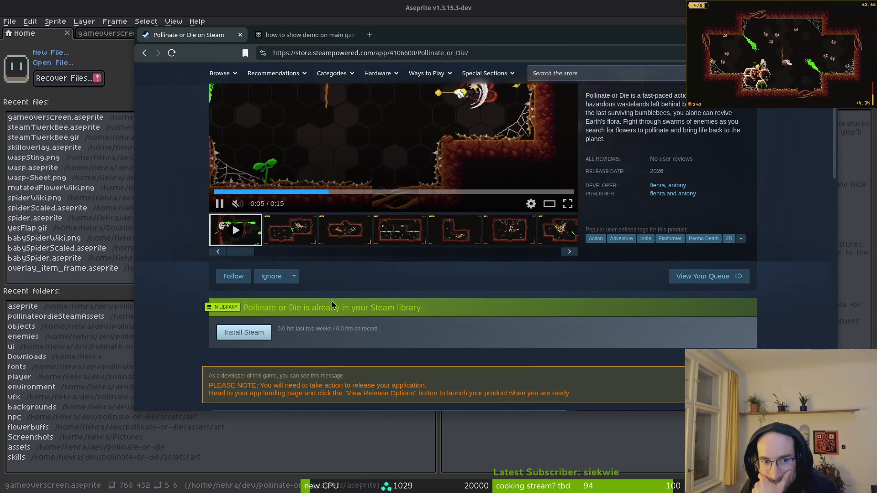
scroll(351, 314, up, 3)
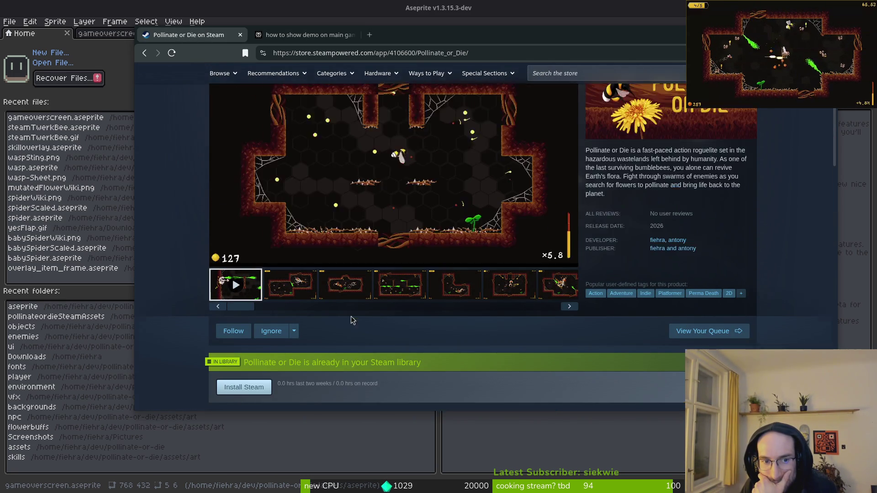
scroll(725, 179, up, 2)
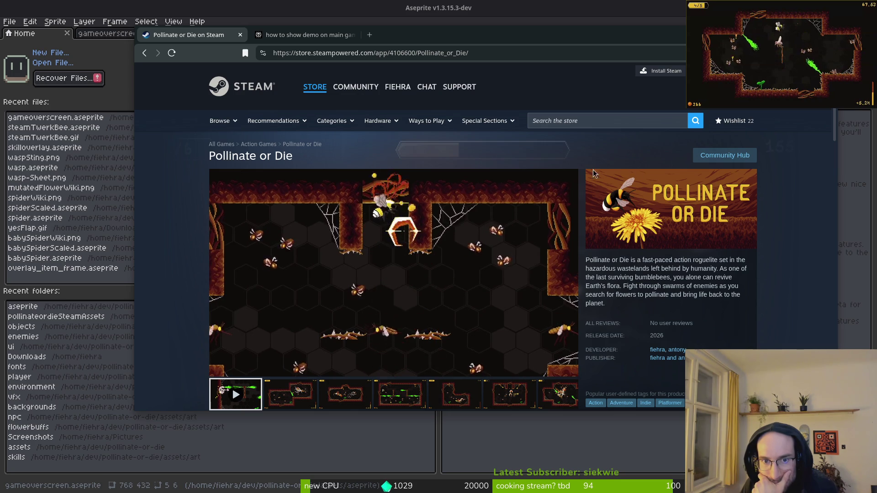
scroll(747, 310, down, 8)
scroll(747, 310, down, 5)
scroll(769, 258, down, 6)
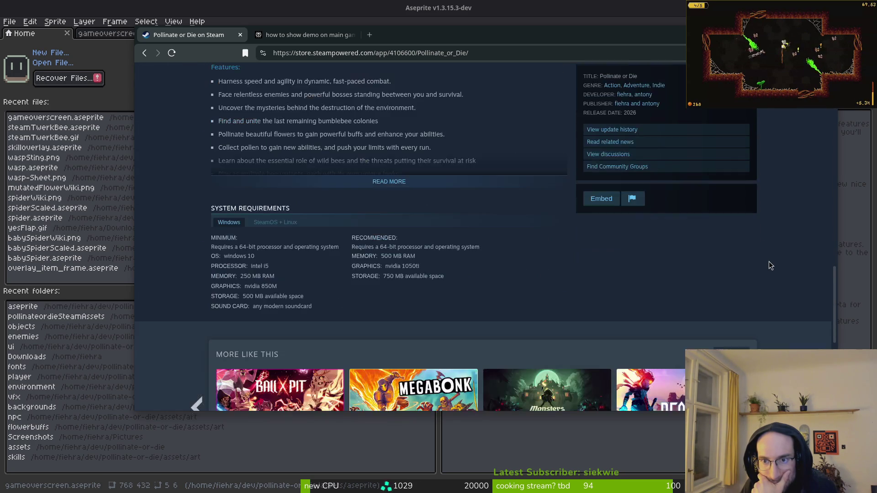
scroll(681, 289, down, 2)
scroll(754, 296, up, 15)
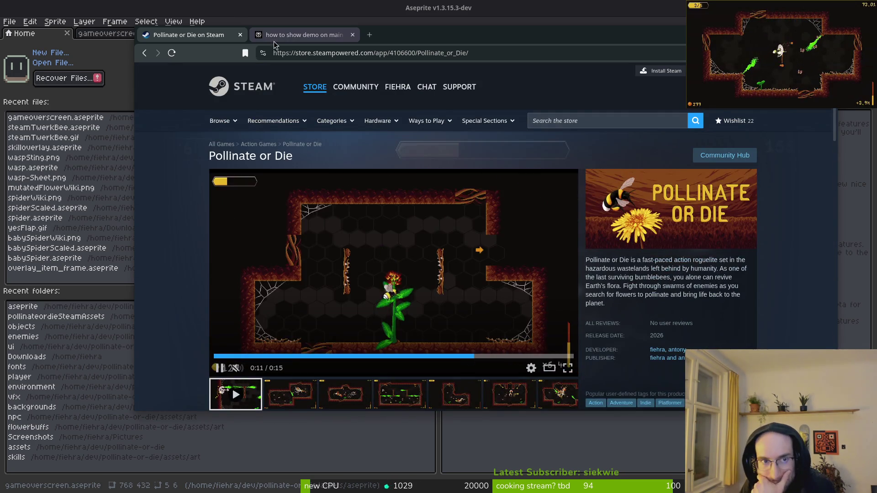
click(293, 35)
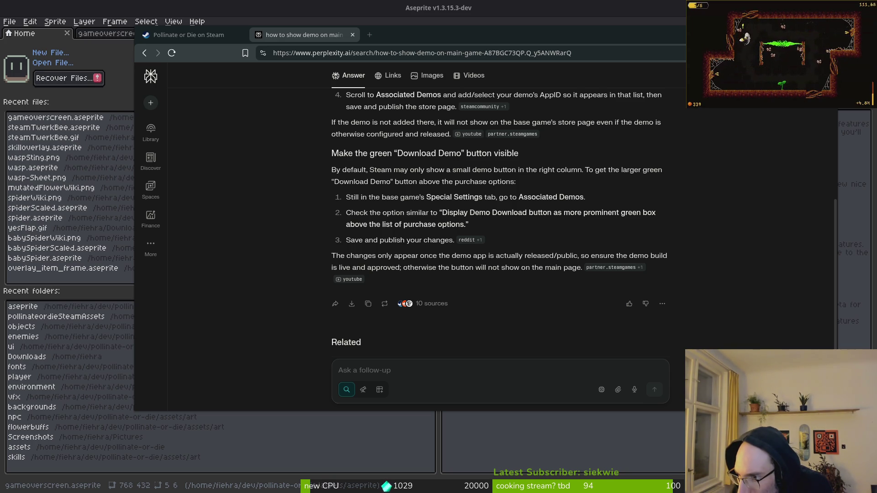
- Search the Steam store for 'pollinate' and open the Pollinate or Die Demo page
click(188, 35)
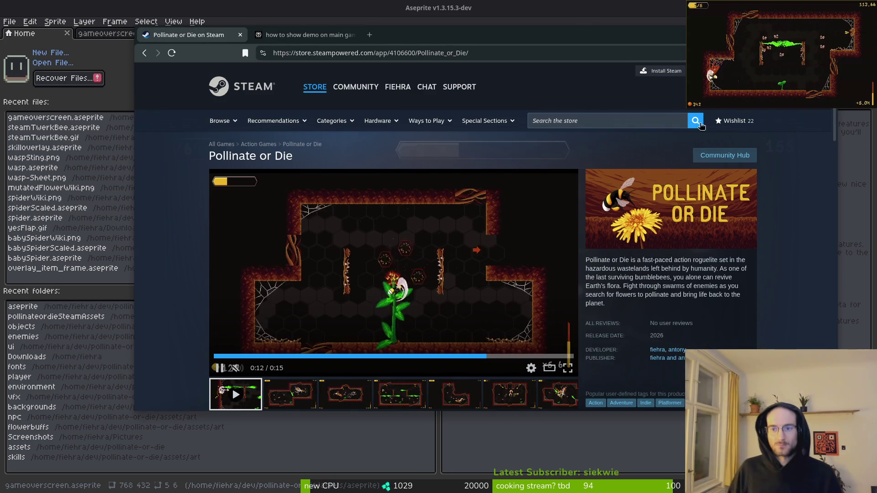
click(576, 121)
text(pollinate)
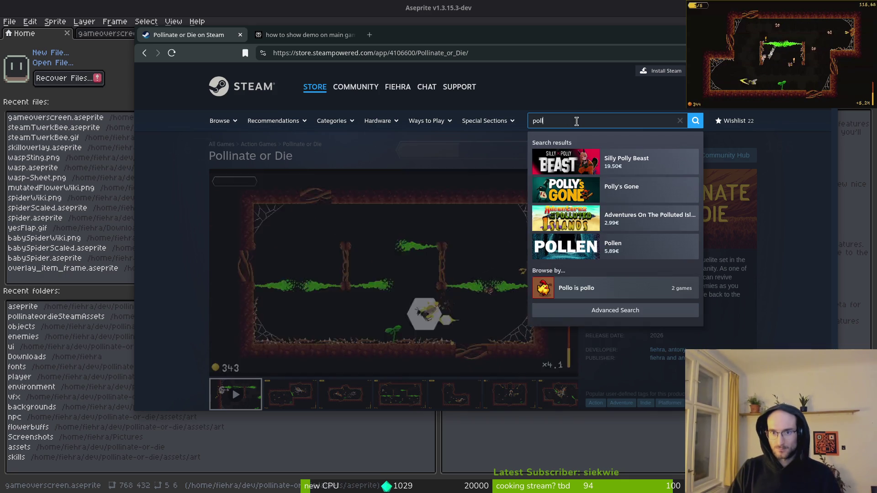
key(Down)
key(Down)
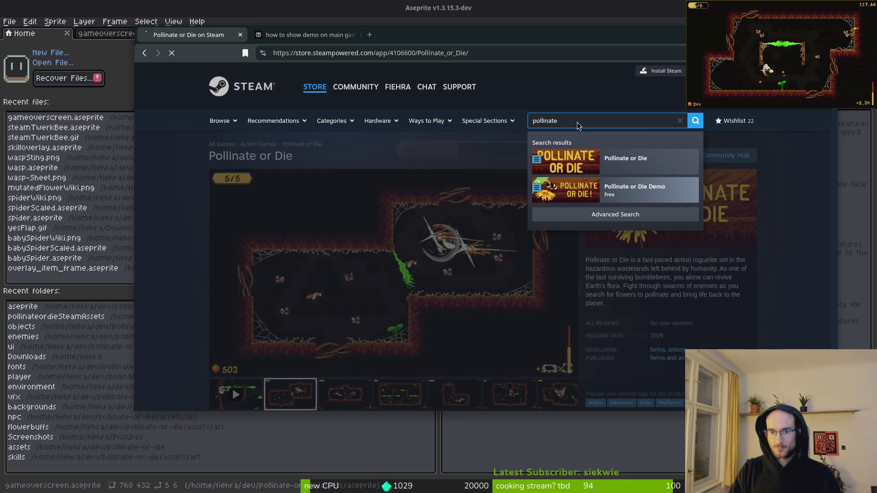
key(Return)
- Expand the demo's full description with READ MORE, review it, and return to Perplexity
scroll(532, 272, down, 3)
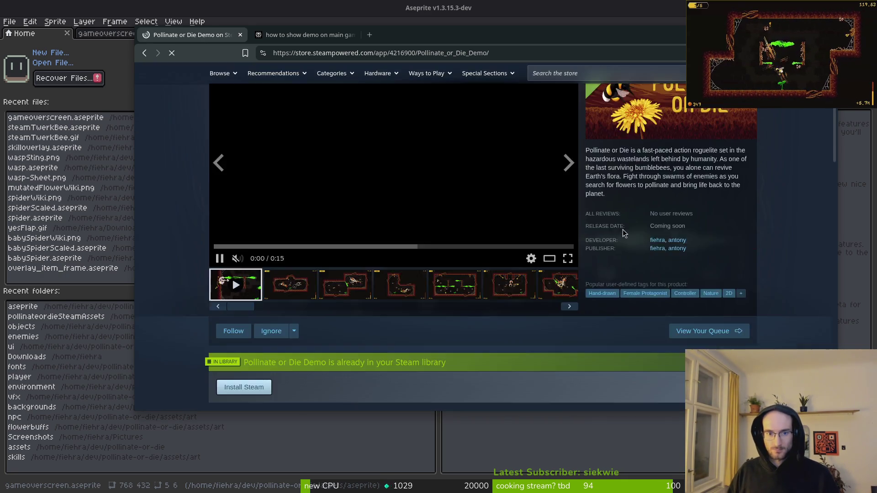
scroll(431, 297, down, 10)
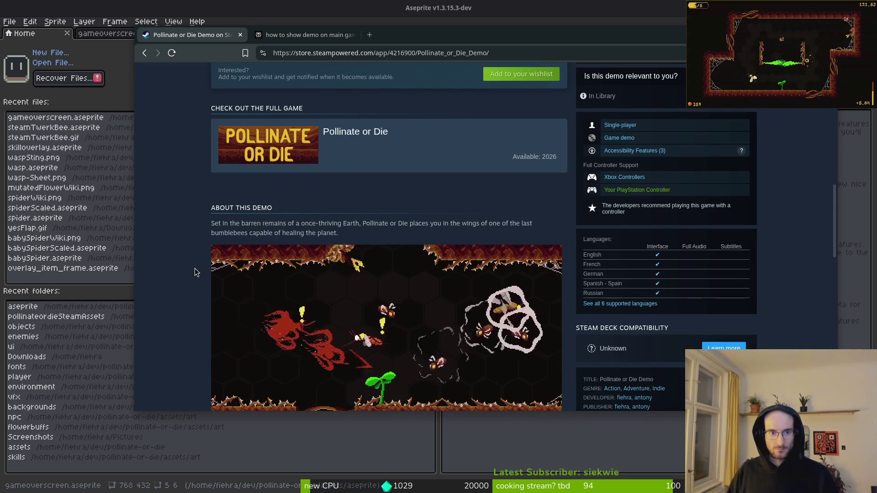
scroll(197, 247, down, 6)
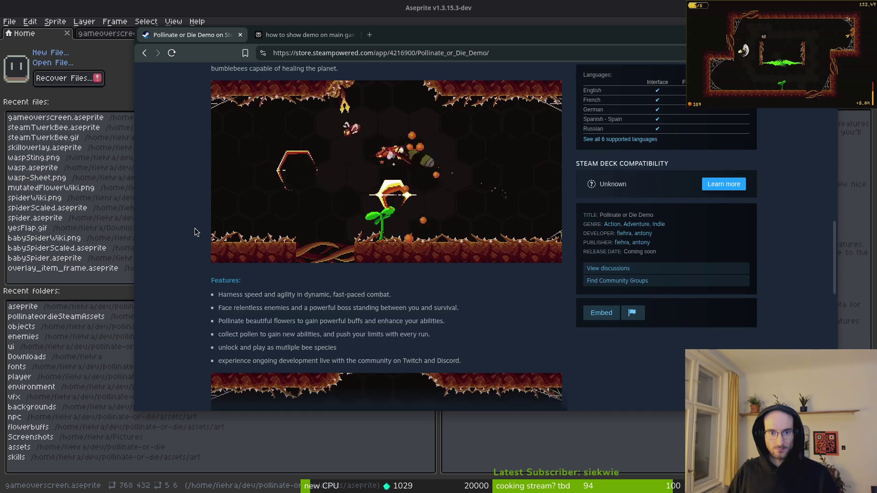
click(383, 306)
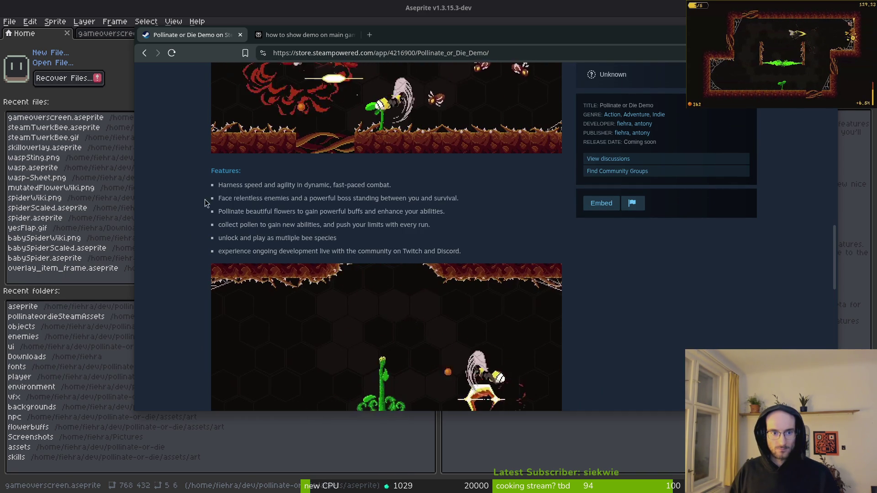
scroll(216, 197, down, 3)
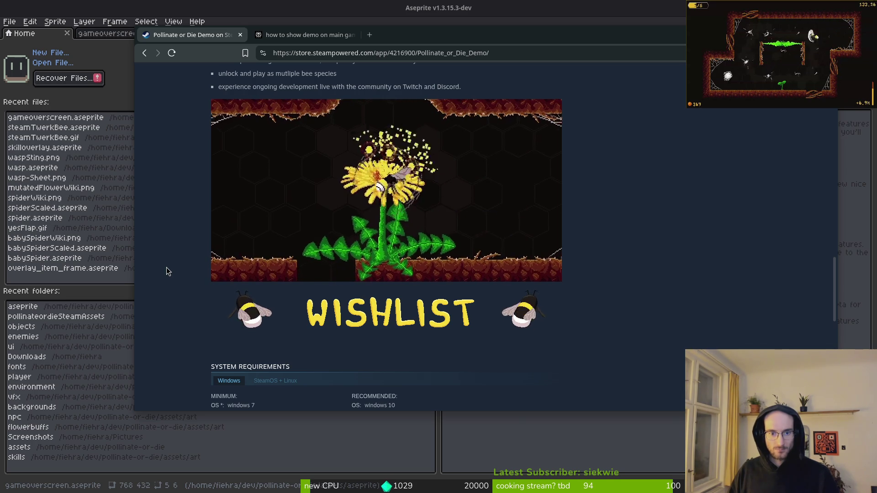
scroll(179, 278, up, 15)
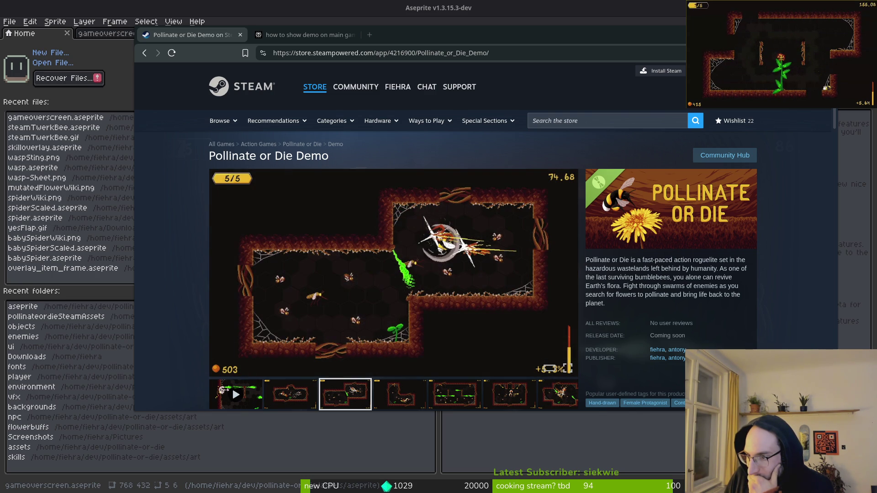
click(304, 37)
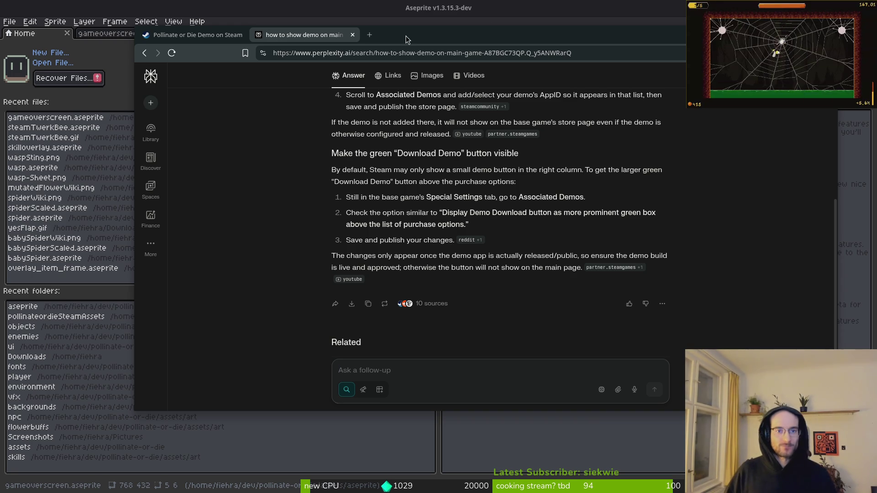
- Close the Perplexity and Steam tabs, then reopen gameoverscreen.aseprite from Aseprite's recent files
click(353, 35)
click(239, 37)
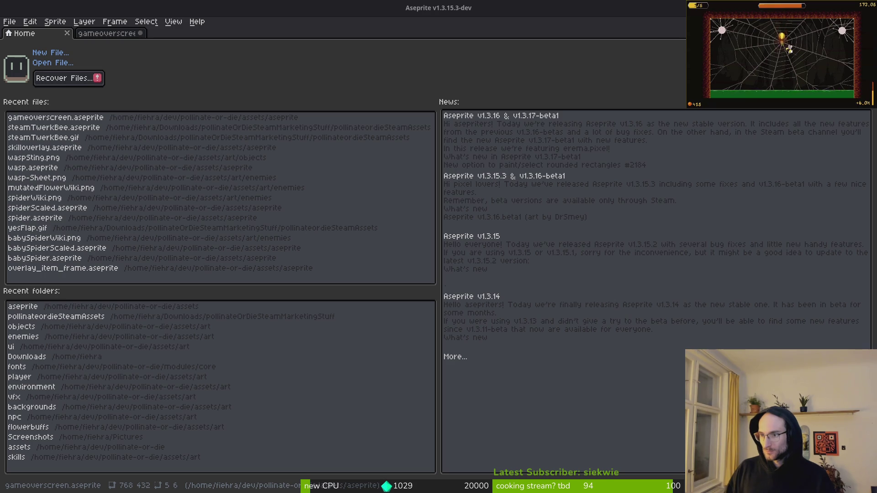
click(65, 117)
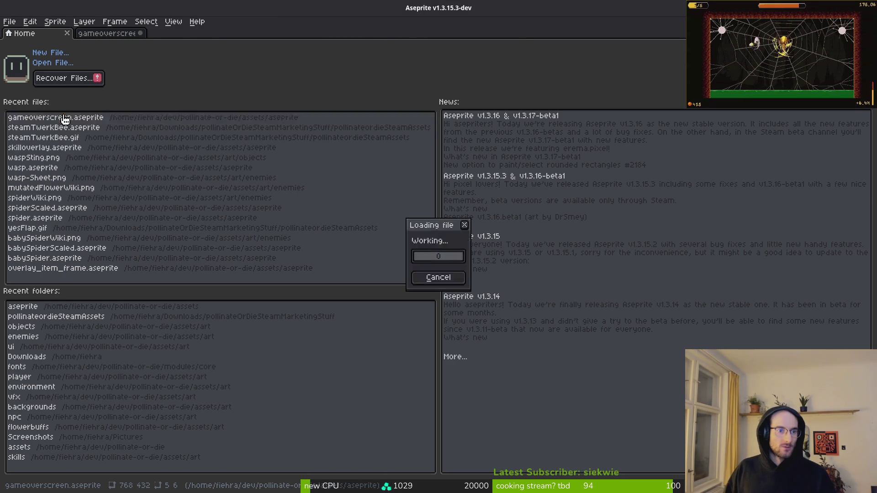
- Back in Aseprite, sample the leg grey #544d45 and paint a first shading pixel
key(alt+Tab)
key(alt+Tab)
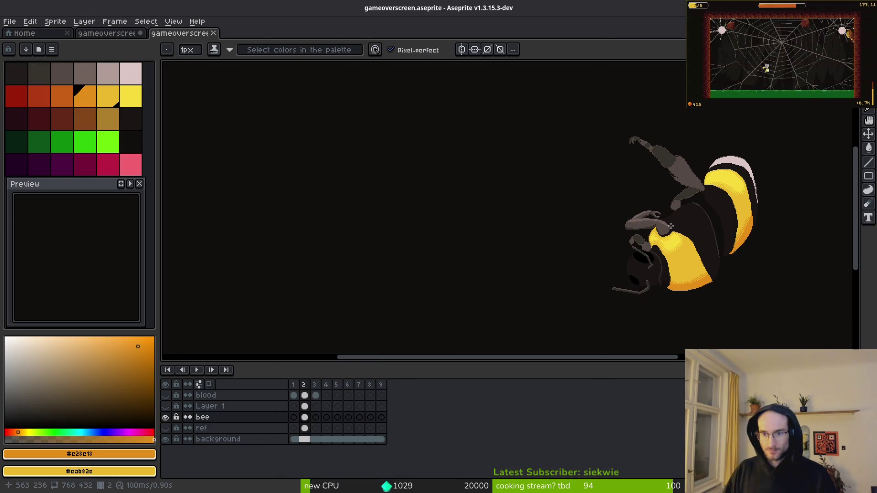
scroll(493, 234, up, 3)
scroll(492, 234, left, 2)
alt+click(502, 250)
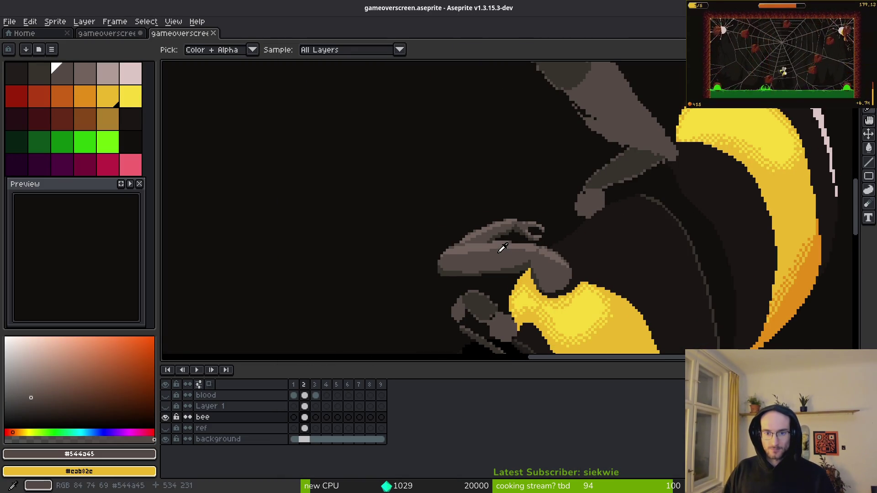
scroll(649, 184, up, 2)
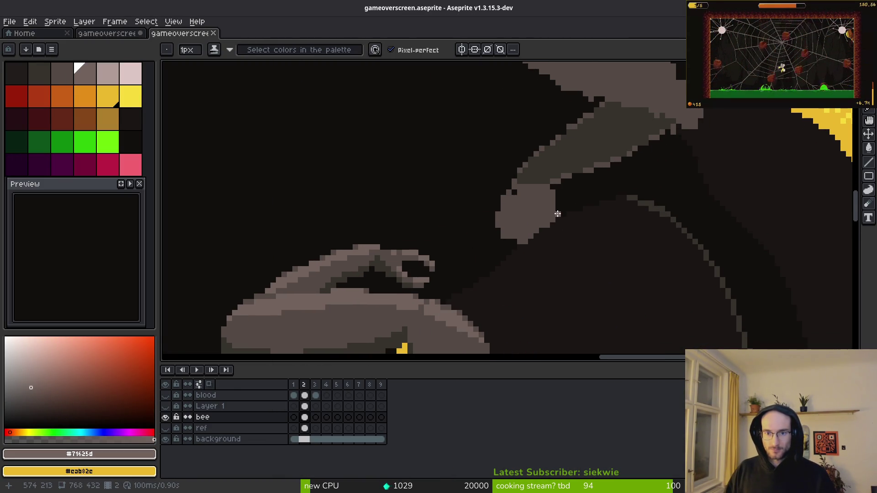
alt+click(516, 196)
click(514, 190)
scroll(547, 230, up, 2)
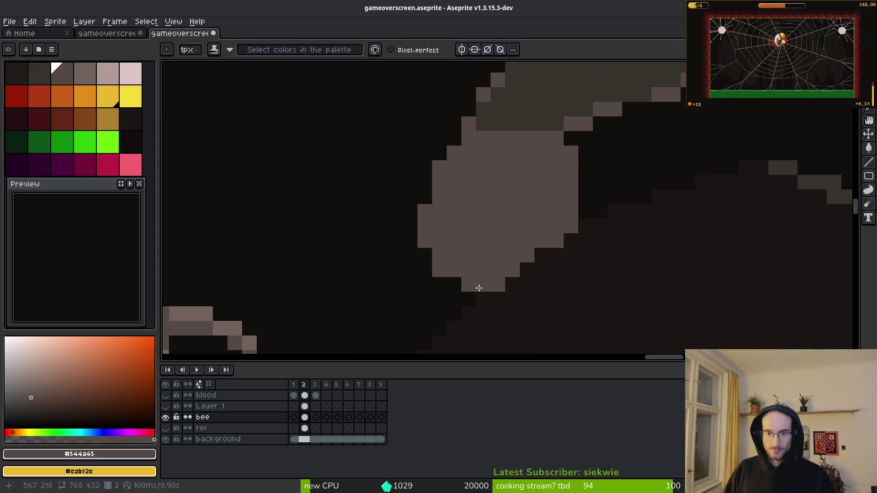
- Shade a leg pixel in mid grey, then sample the dark background and mid grey colours
click(480, 297)
scroll(531, 250, down, 3)
scroll(532, 270, up, 5)
alt+click(472, 258)
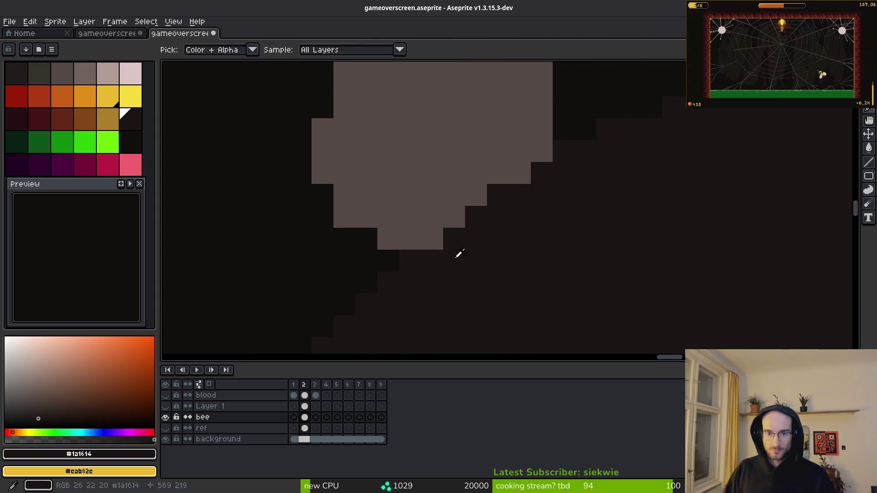
scroll(557, 226, down, 3)
scroll(557, 226, down, 3)
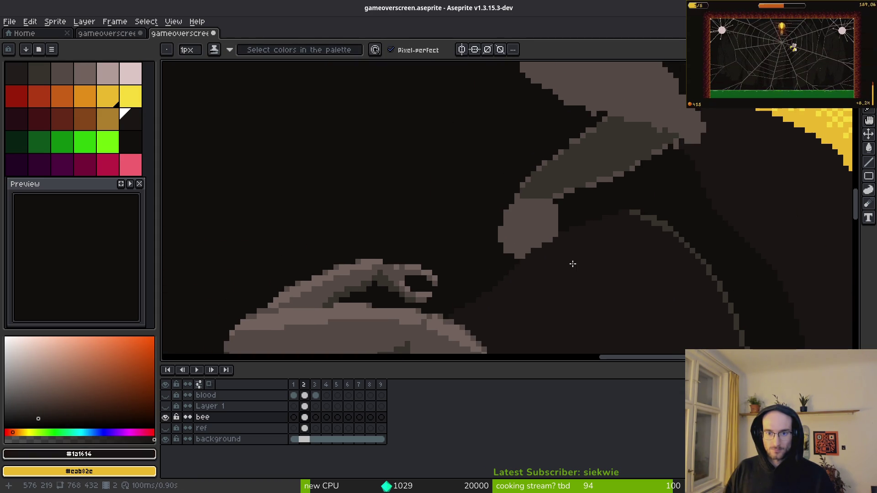
alt+click(533, 210)
- Paint over stray dark pixels on the leg and reshape the leg segment's top edge
scroll(519, 256, up, 3)
scroll(592, 214, down, 3)
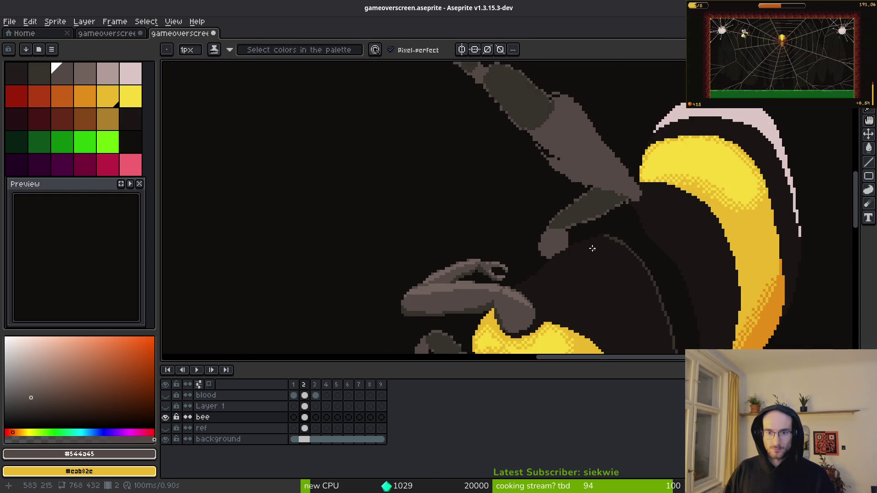
scroll(500, 125, up, 4)
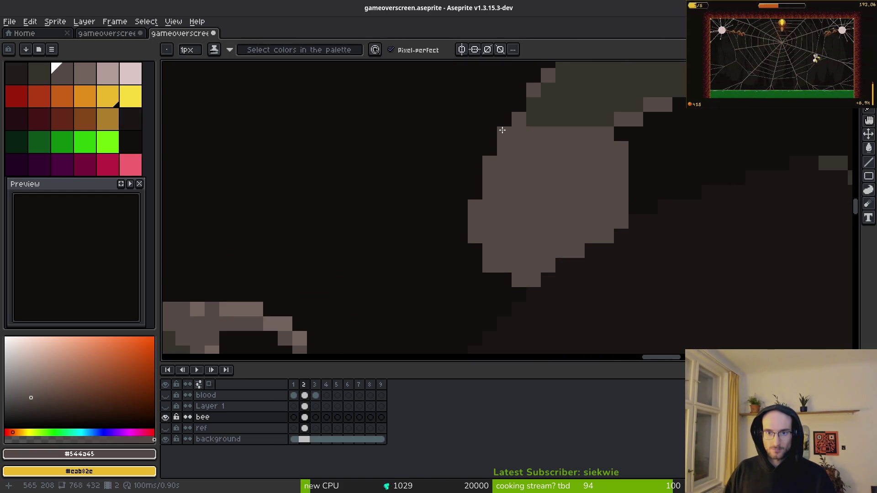
scroll(501, 130, down, 3)
scroll(469, 168, up, 3)
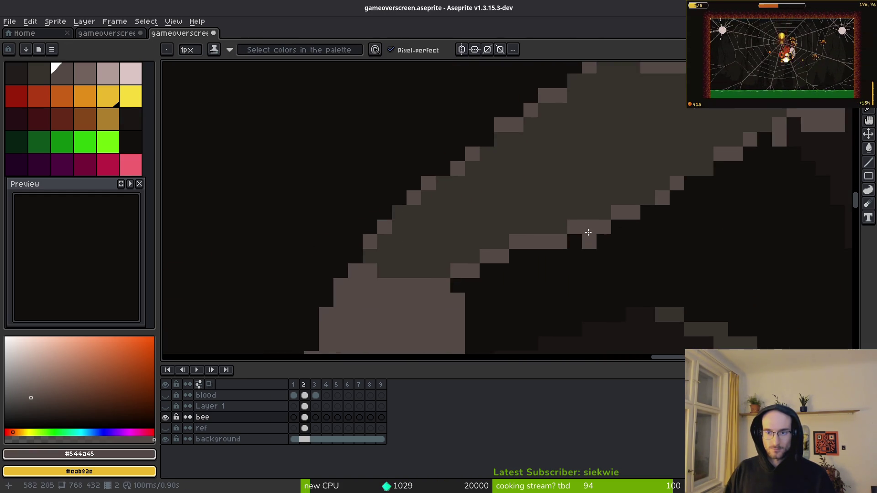
scroll(594, 219, down, 3)
scroll(580, 201, up, 4)
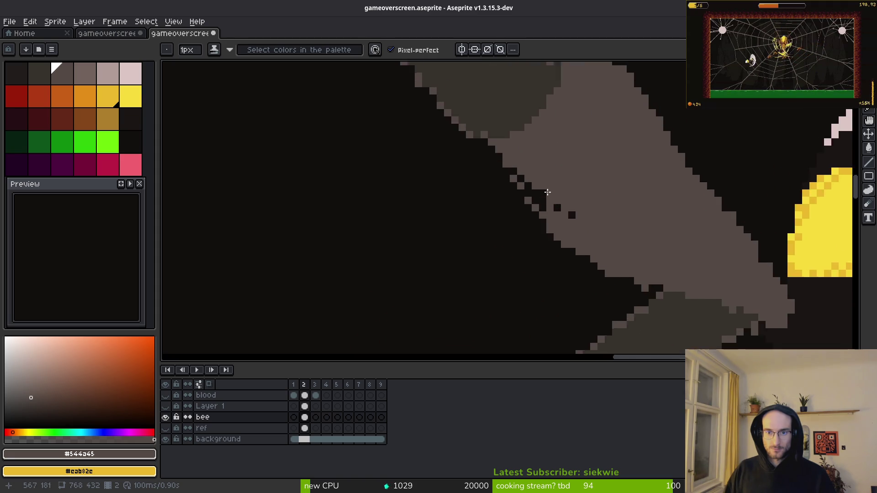
mouse_move(473, 170)
mouse_down()
mouse_move(601, 260)
mouse_move(594, 279)
mouse_up()
scroll(561, 274, down, 3)
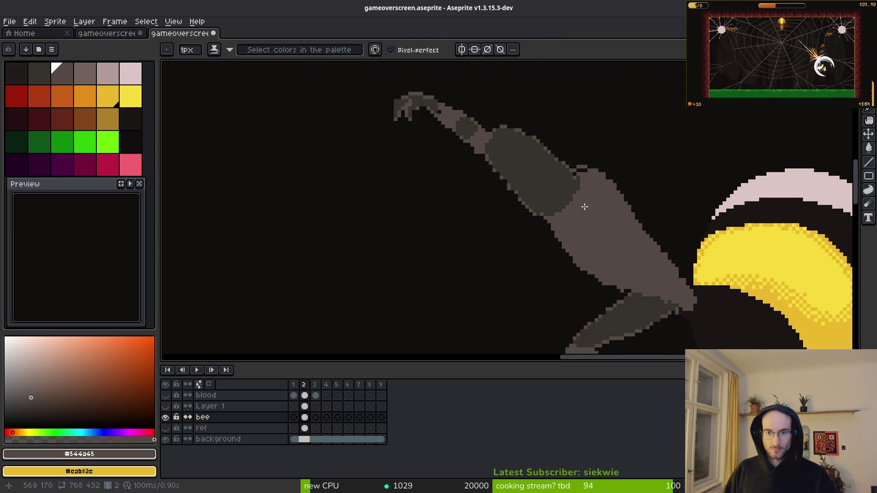
scroll(580, 215, up, 3)
mouse_move(576, 213)
mouse_down()
mouse_move(668, 219)
mouse_move(729, 263)
mouse_move(682, 242)
mouse_move(640, 206)
mouse_up()
- Fill a column of dark pixels with grey and smooth gaps in the leg outline
scroll(640, 206, down, 3)
scroll(578, 242, up, 4)
drag(578, 242, 562, 274)
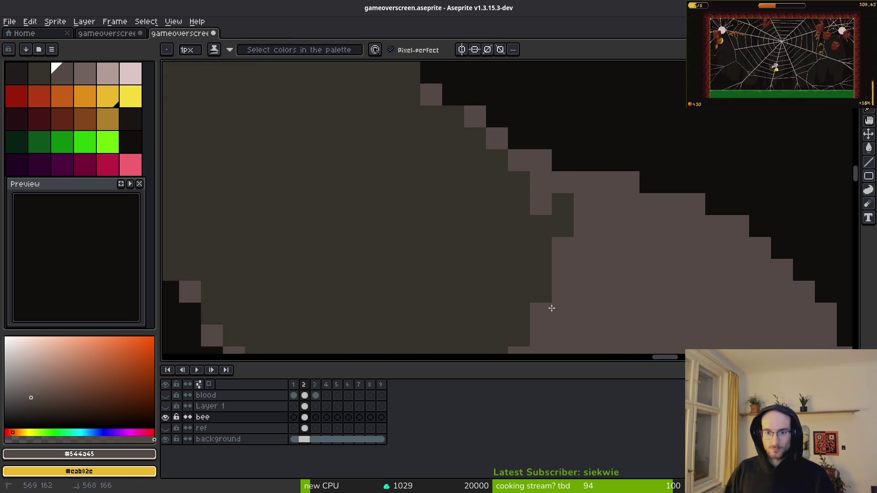
scroll(561, 274, down, 3)
scroll(606, 134, up, 3)
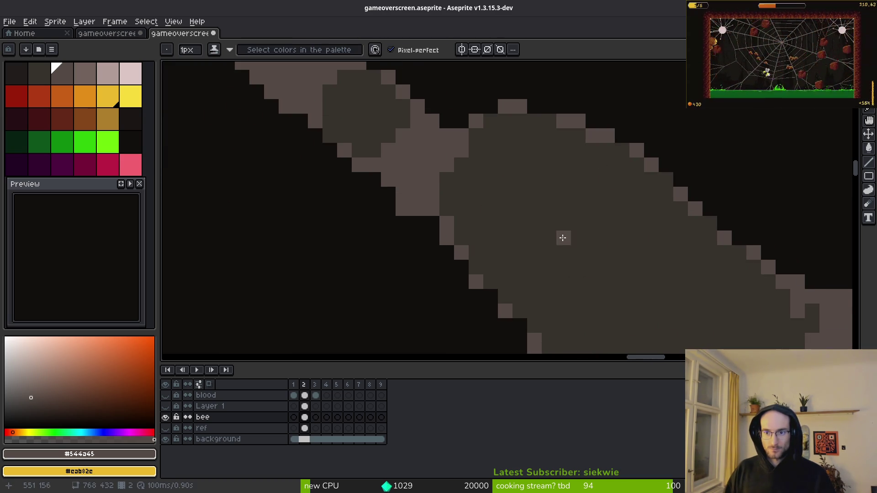
scroll(562, 237, down, 5)
scroll(562, 237, right, 4)
click(393, 151)
click(451, 210)
click(436, 210)
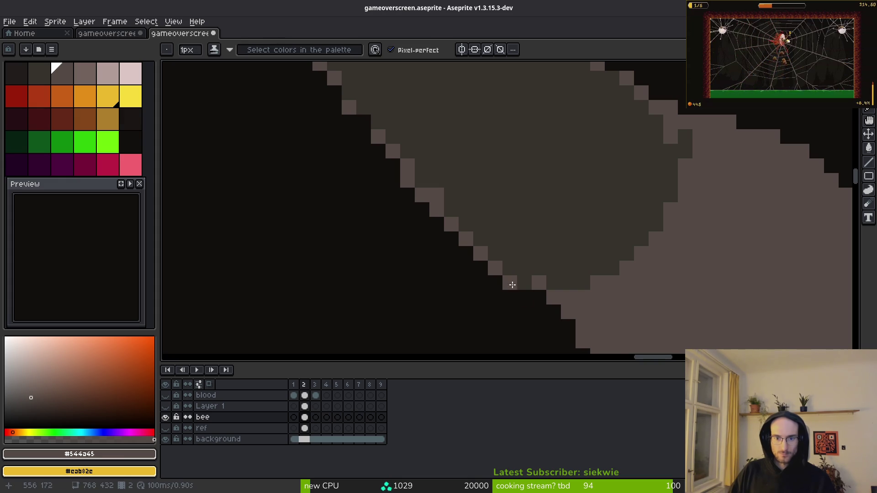
- Pan along the leg and add a light grey pixel to its edge
scroll(514, 288, down, 3)
scroll(530, 227, up, 3)
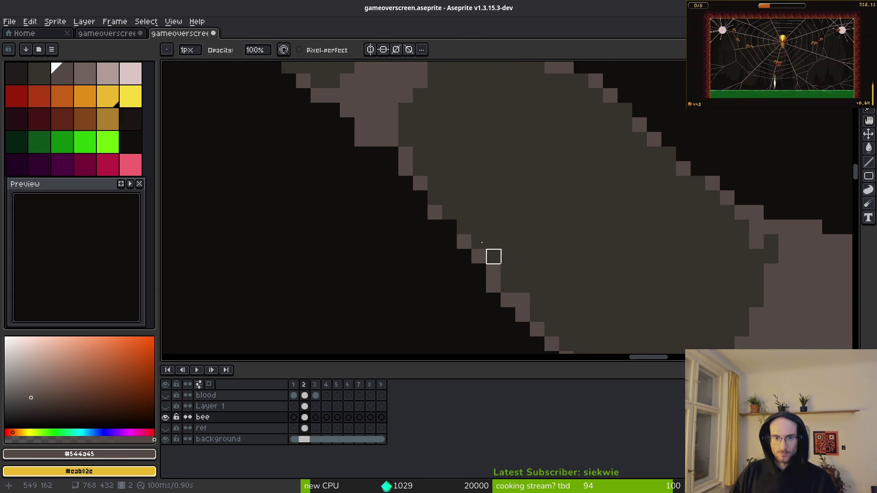
key(e)
drag(436, 182, 470, 241)
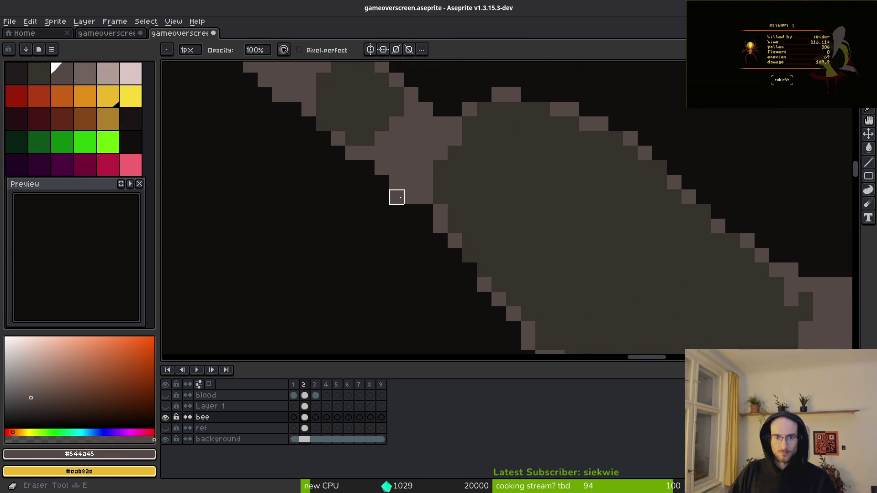
drag(397, 197, 499, 257)
key(b)
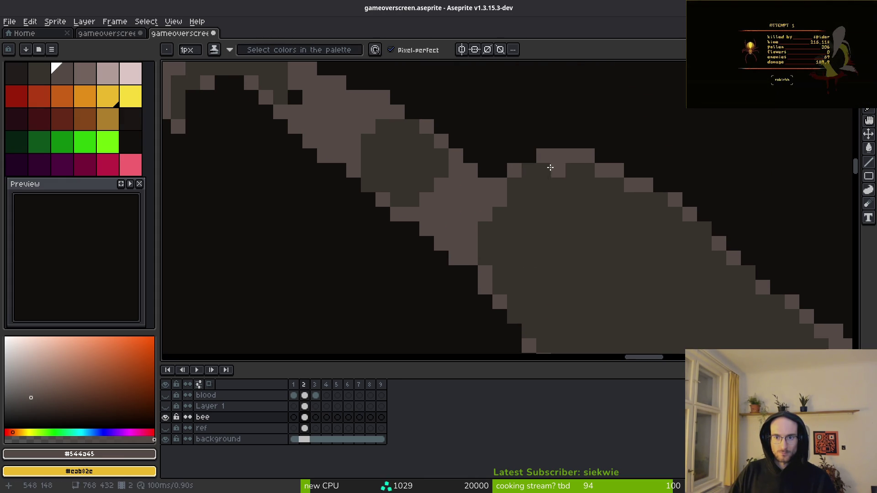
click(704, 185)
- Draw a short light highlight down the leg and erase a stray pixel beside it
scroll(634, 215, down, 4)
scroll(589, 261, up, 4)
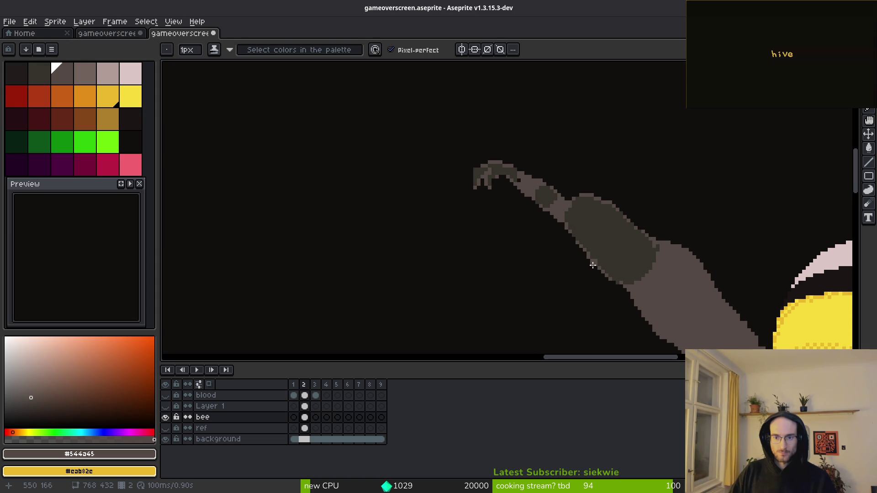
scroll(611, 260, down, 4)
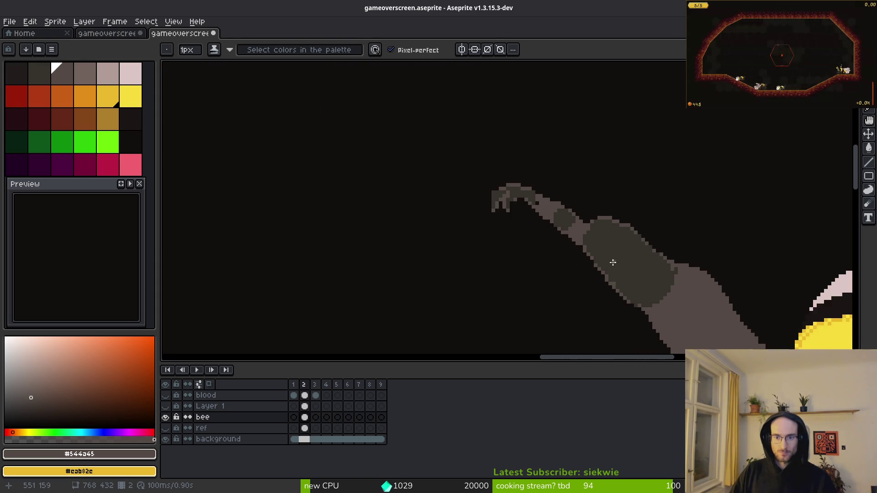
scroll(593, 258, up, 4)
scroll(649, 245, down, 1)
scroll(649, 245, down, 2)
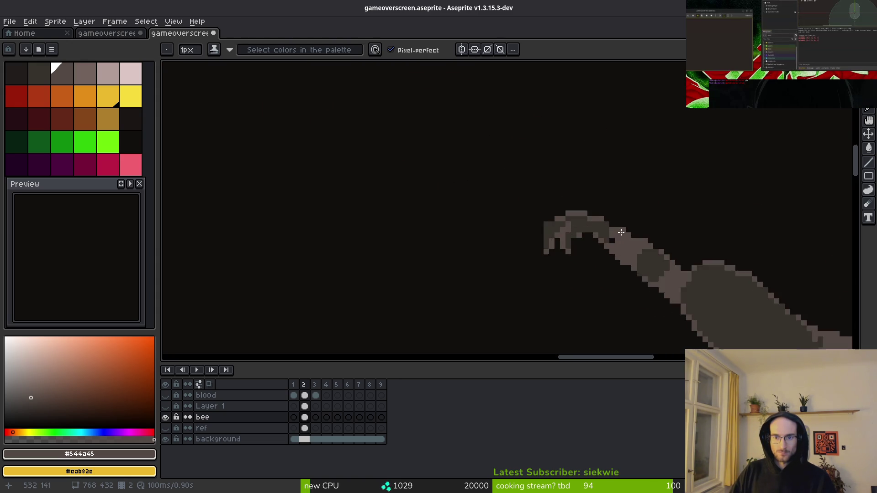
scroll(607, 231, up, 5)
key(e)
key(b)
mouse_move(507, 132)
mouse_down()
mouse_move(478, 206)
mouse_move(486, 220)
mouse_up()
key(e)
click(486, 131)
- Erase a stray pixel near the bee's foot
scroll(577, 183, down, 3)
scroll(505, 186, up, 3)
key(b)
key(e)
click(500, 177)
key(b)
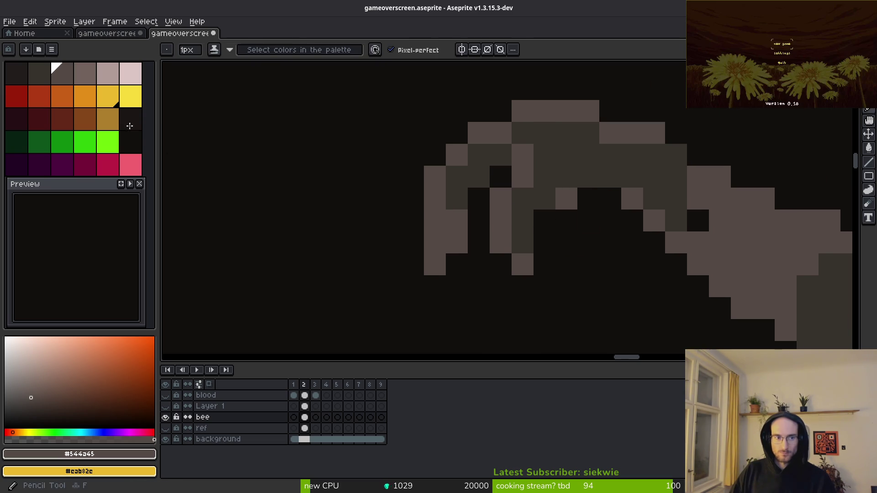
- Set dark and olive shades as primary and secondary colours, and darken a claw pixel
click(46, 73)
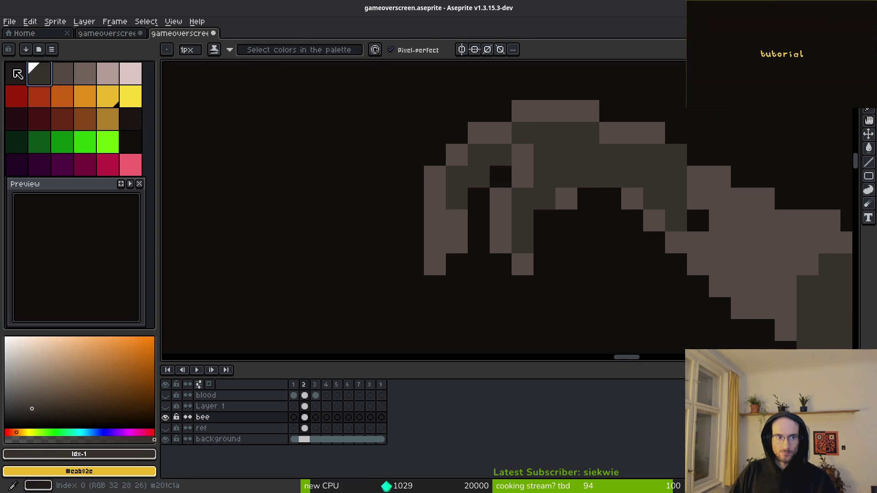
right_click(23, 73)
click(479, 177)
alt+right_click(505, 151)
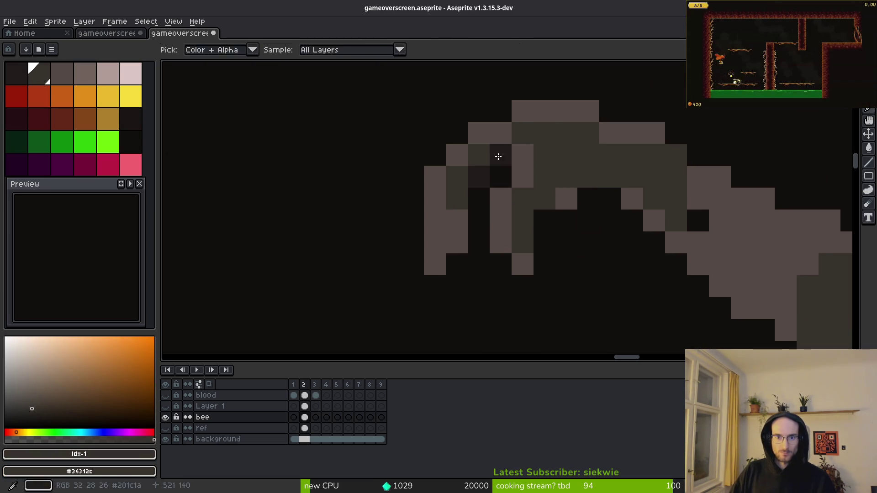
alt+click(490, 171)
- Shade the claw's left toe in dark and olive tones, extending it one pixel down
drag(457, 220, 453, 239)
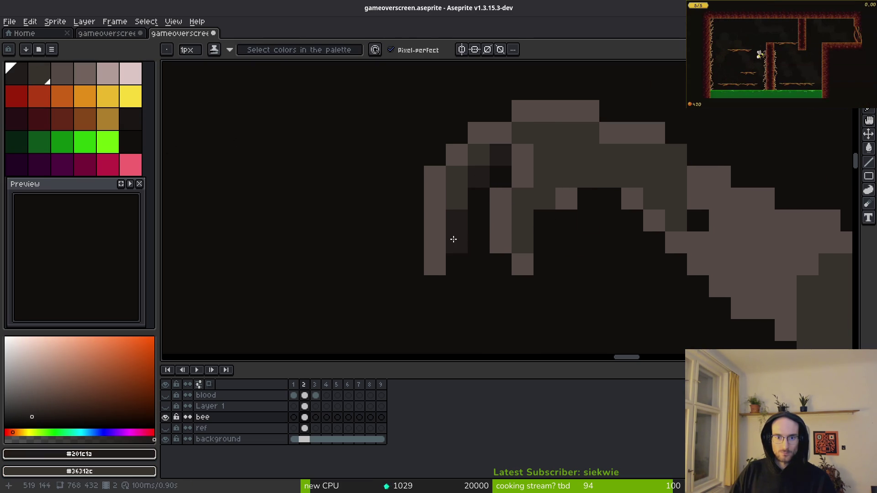
drag(453, 206, 453, 226)
click(434, 260)
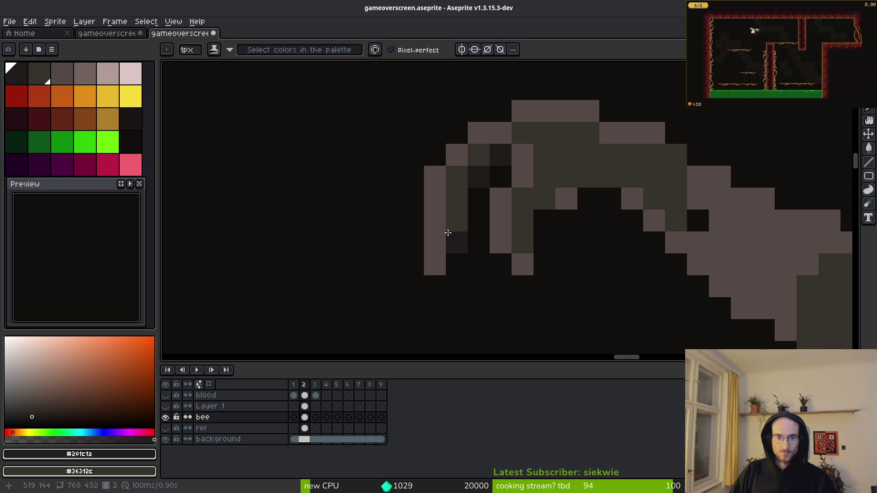
right_click(433, 242)
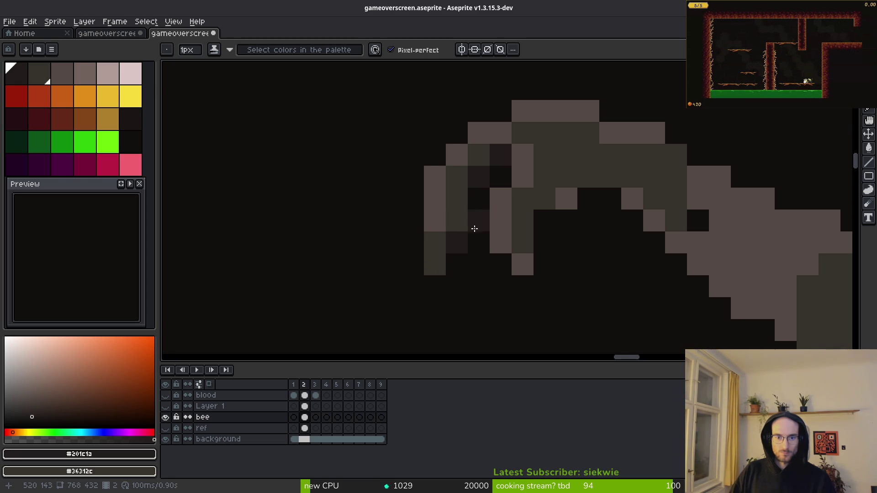
key(ctrl+z)
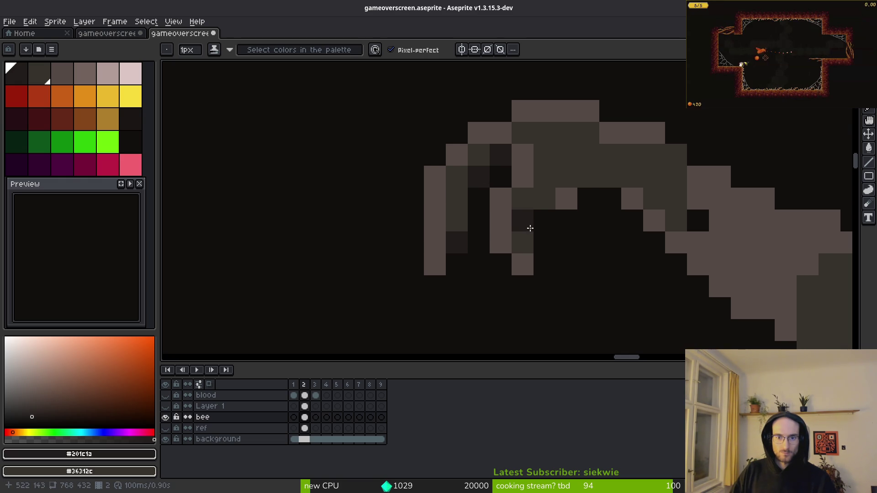
- Darken a middle-toe pixel, undo the olive claw edits, and darken two leg pixels
click(523, 263)
right_click(506, 265)
key(ctrl+z)
key(ctrl+z)
key(ctrl+z)
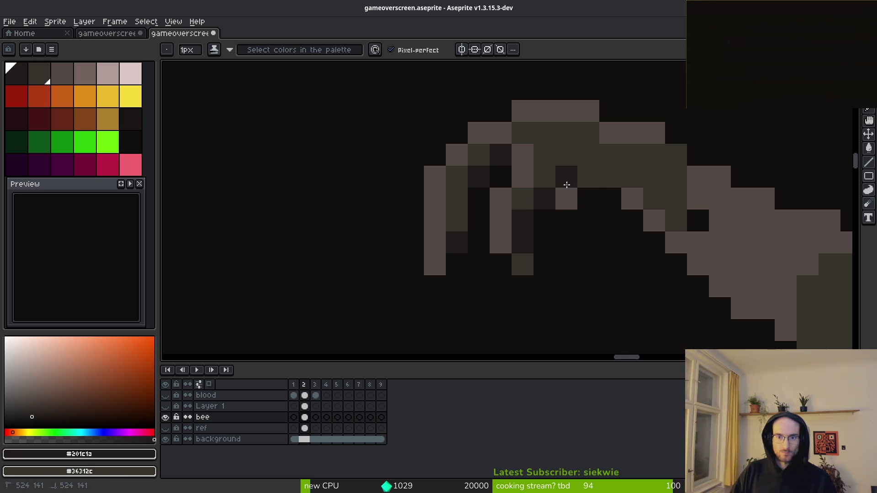
key(e)
scroll(575, 264, down, 1)
scroll(575, 264, up, 3)
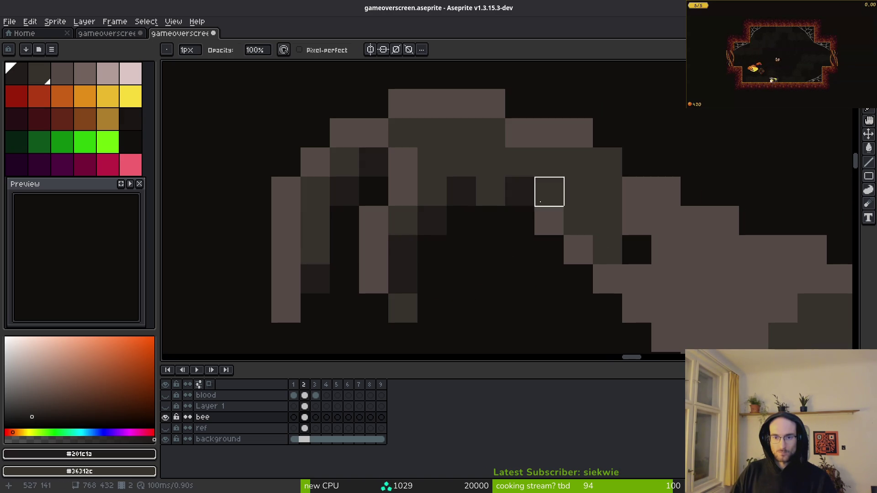
key(b)
drag(561, 239, 609, 276)
- Paint dark #36312c shading over the leg's light grey pixels
scroll(580, 235, down, 2)
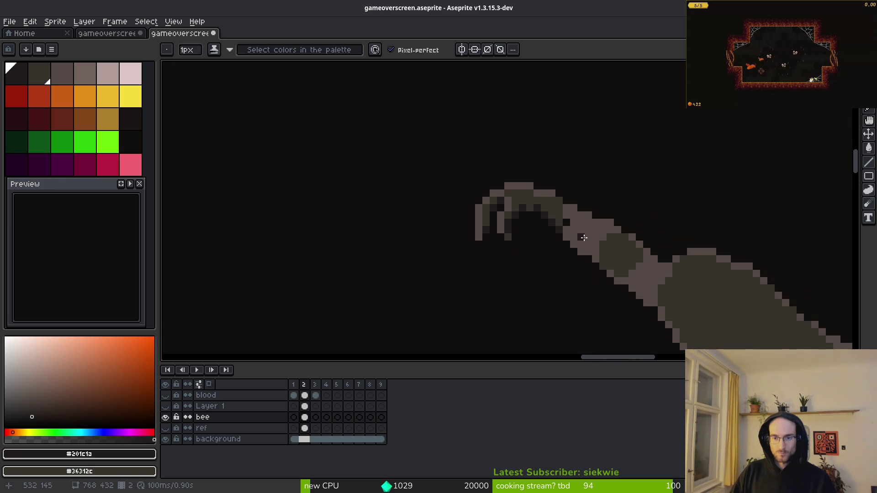
scroll(591, 232, down, 1)
scroll(495, 231, up, 2)
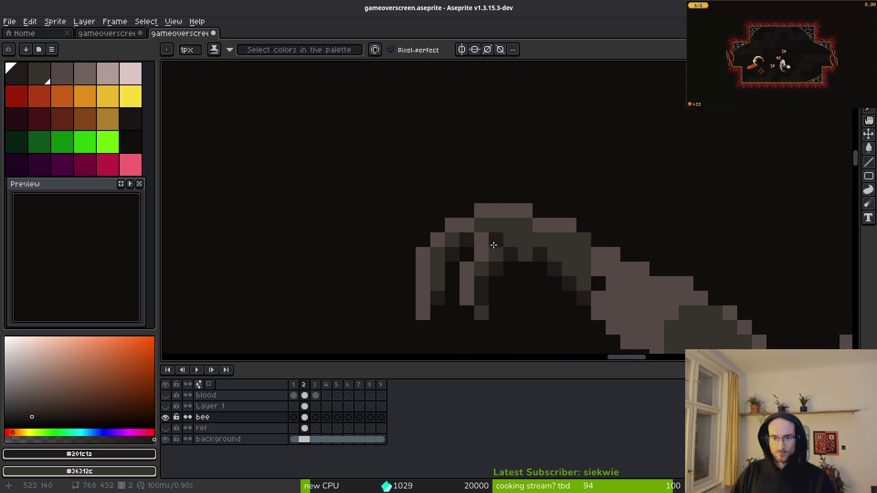
alt+click(495, 231)
scroll(571, 281, down, 3)
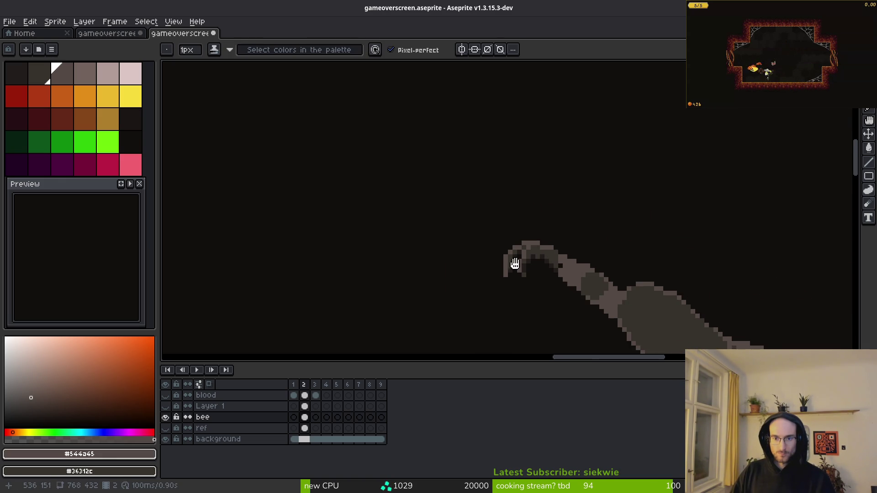
scroll(502, 250, up, 4)
scroll(516, 217, down, 3)
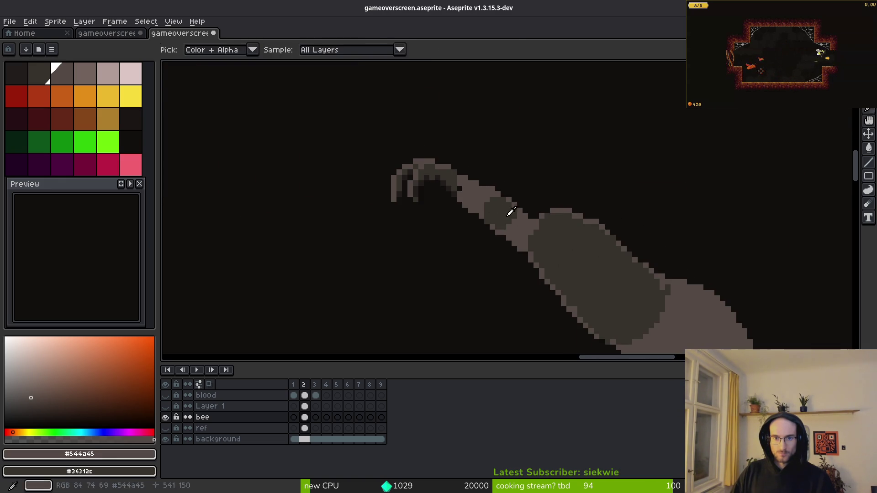
alt+click(514, 220)
scroll(516, 217, up, 2)
scroll(460, 196, down, 1)
mouse_move(433, 189)
mouse_down()
mouse_move(459, 187)
mouse_move(532, 276)
mouse_move(431, 224)
mouse_up()
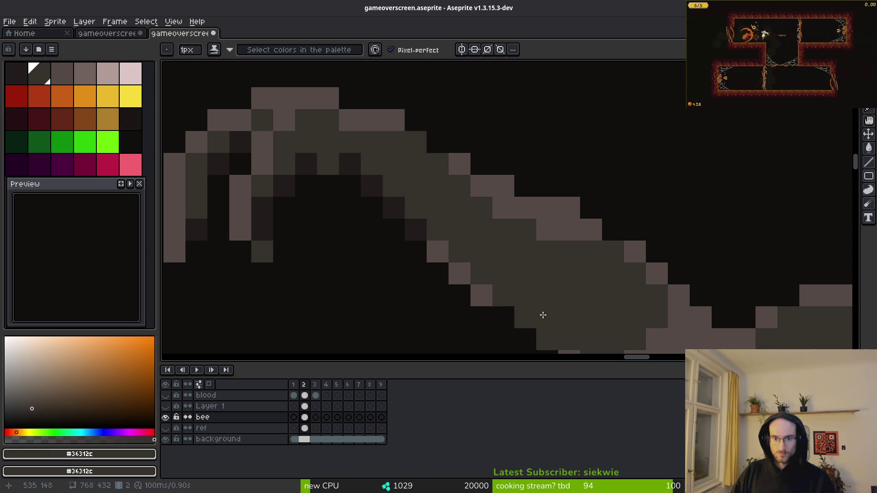
- Pick the lighter #544d45 leg colour again
scroll(438, 176, down, 1)
scroll(523, 229, up, 2)
scroll(551, 237, down, 2)
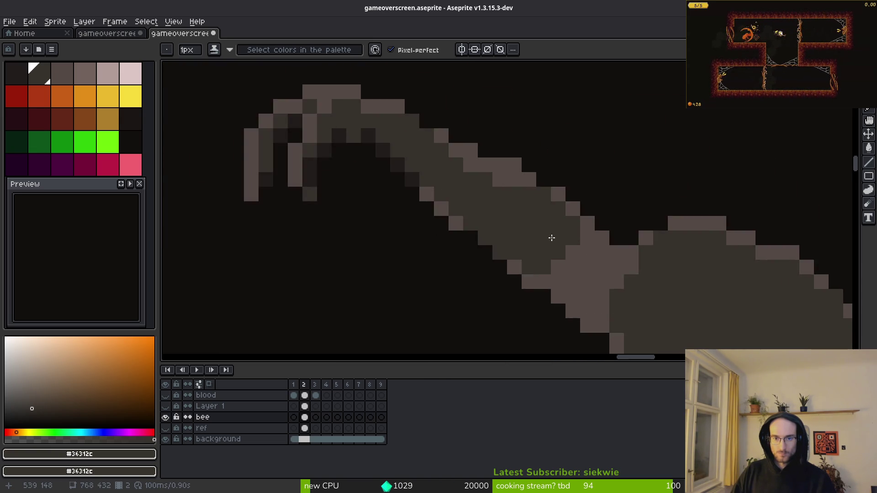
scroll(551, 238, down, 2)
scroll(572, 232, up, 3)
scroll(572, 231, down, 3)
scroll(511, 216, up, 2)
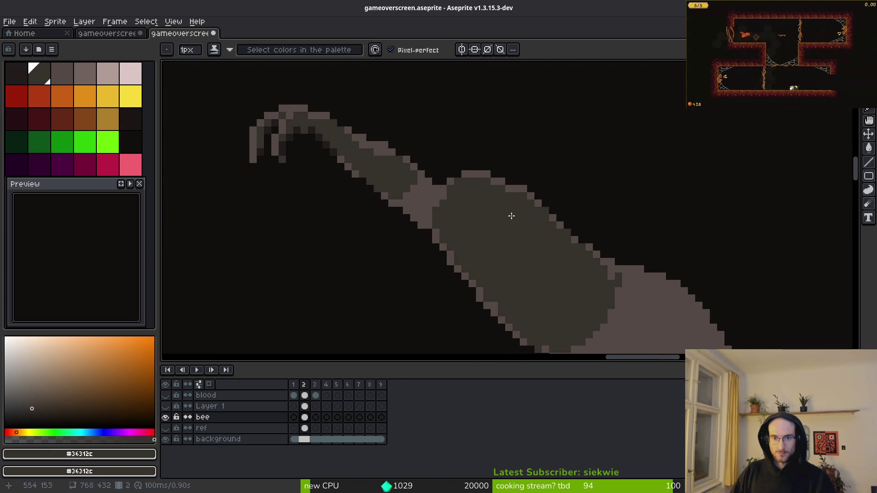
alt+click(622, 287)
scroll(609, 290, down, 2)
scroll(582, 289, up, 3)
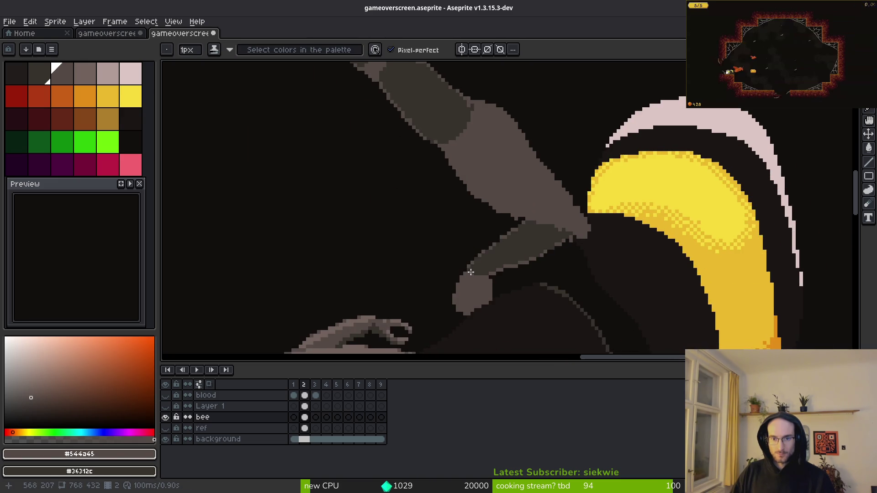
- Try a lighter bucket fill on the leg segment, then undo it
scroll(513, 204, down, 1)
scroll(554, 278, down, 1)
key(g)
click(544, 206)
scroll(556, 228, up, 1)
key(ctrl+z)
scroll(535, 228, up, 1)
- Draw a dark diagonal line along the leg with the Pencil in a darker palette colour
drag(534, 228, 477, 210)
key(bracketleft)
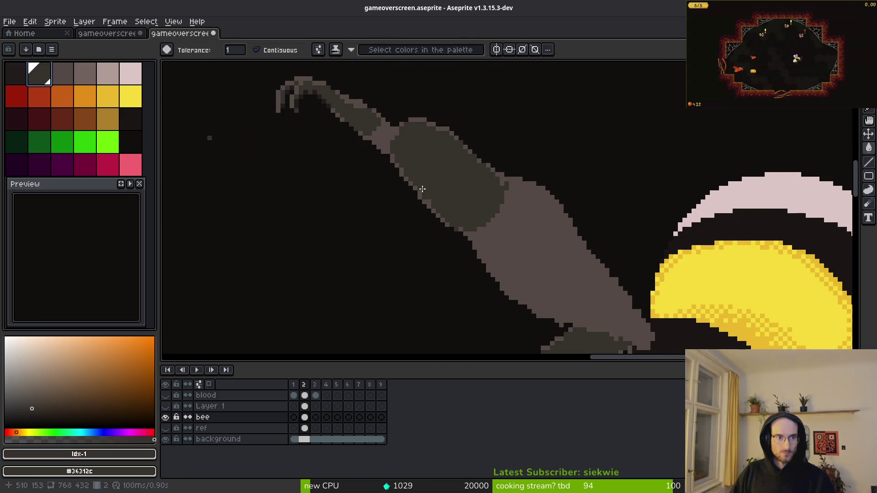
scroll(347, 227, up, 2)
scroll(391, 212, down, 2)
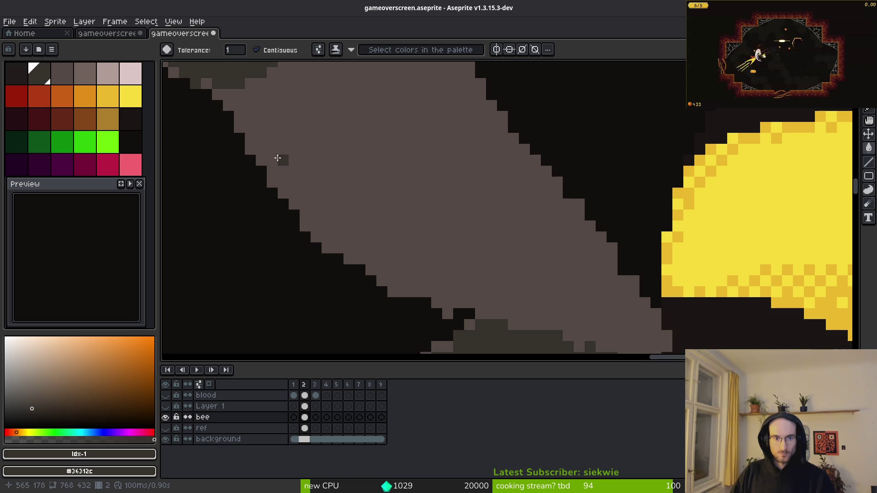
click(323, 211)
key(ctrl+z)
key(b)
mouse_move(250, 118)
mouse_down()
mouse_move(300, 186)
mouse_move(471, 297)
mouse_up()
- Paint light highlights down the leg joint blob and along its left edge
scroll(493, 178, down, 3)
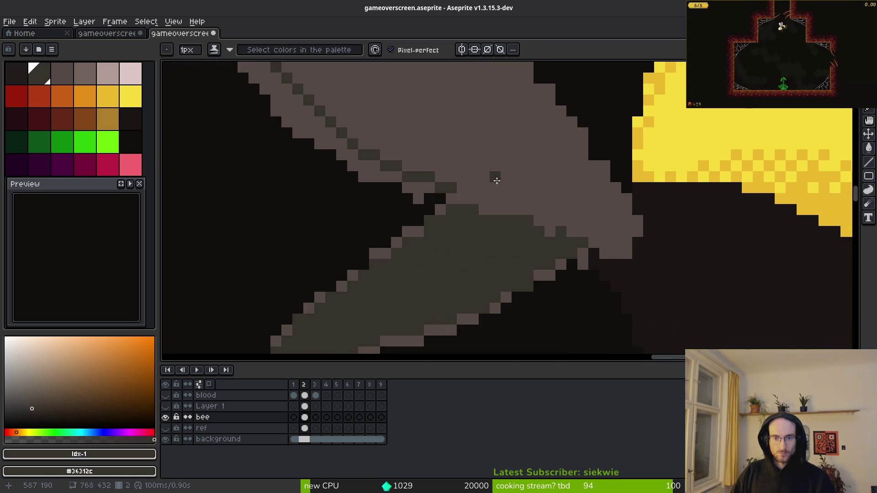
scroll(492, 200, up, 3)
mouse_move(491, 199)
mouse_down()
mouse_move(419, 237)
mouse_move(507, 177)
mouse_up()
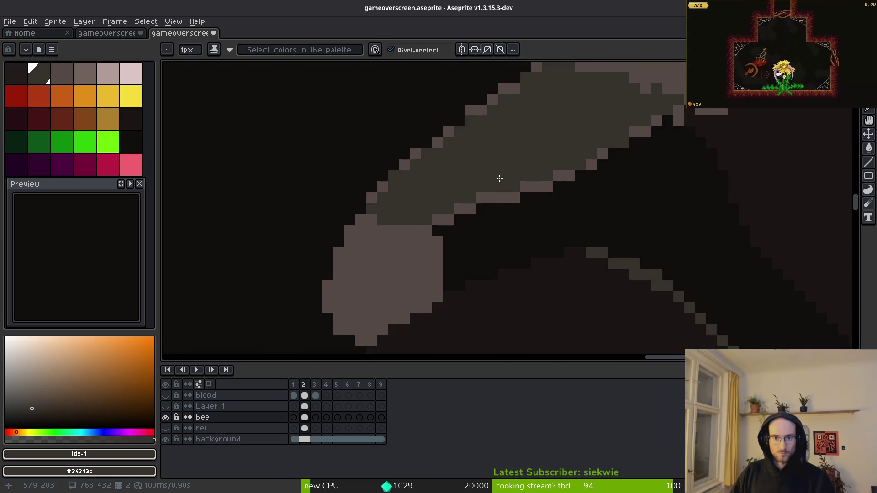
drag(423, 280, 434, 214)
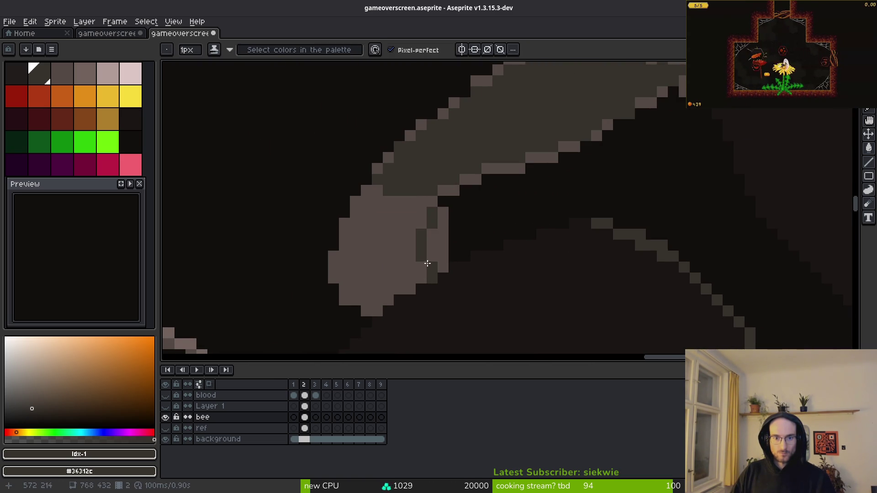
drag(427, 264, 444, 217)
click(84, 77)
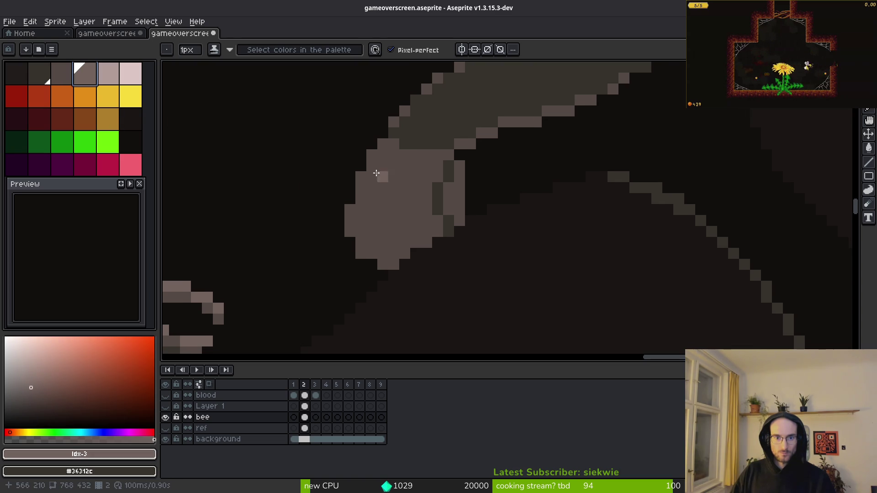
mouse_move(397, 145)
mouse_down()
mouse_move(383, 217)
mouse_move(404, 149)
mouse_up()
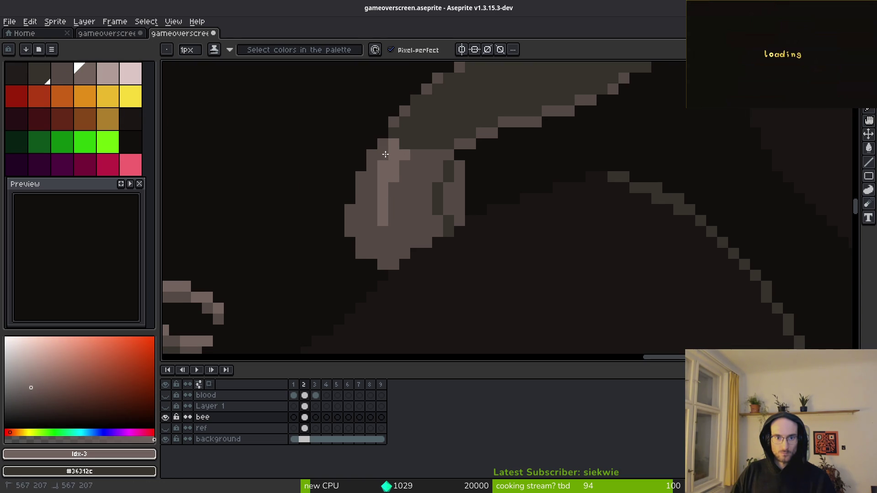
drag(370, 178, 369, 237)
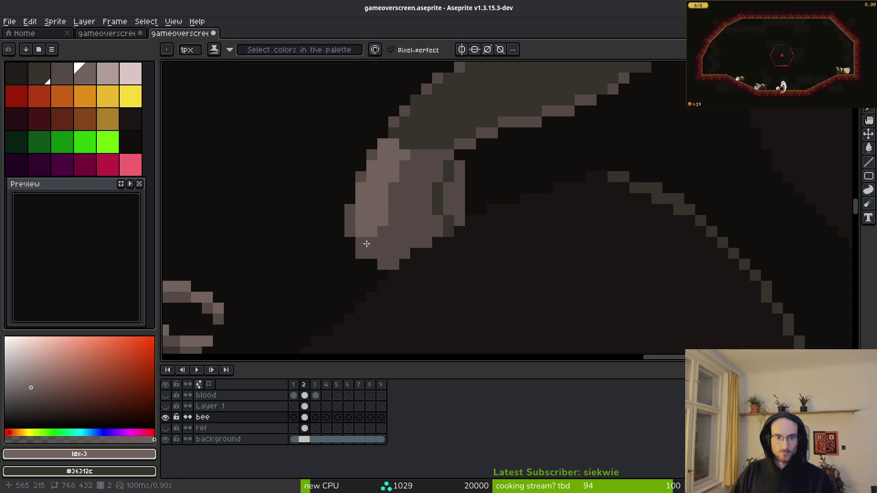
- Darken the blob's lower-left edge with #544d45 and cover two stray light pixels
alt+click(375, 264)
click(372, 243)
key(e)
scroll(418, 273, down, 3)
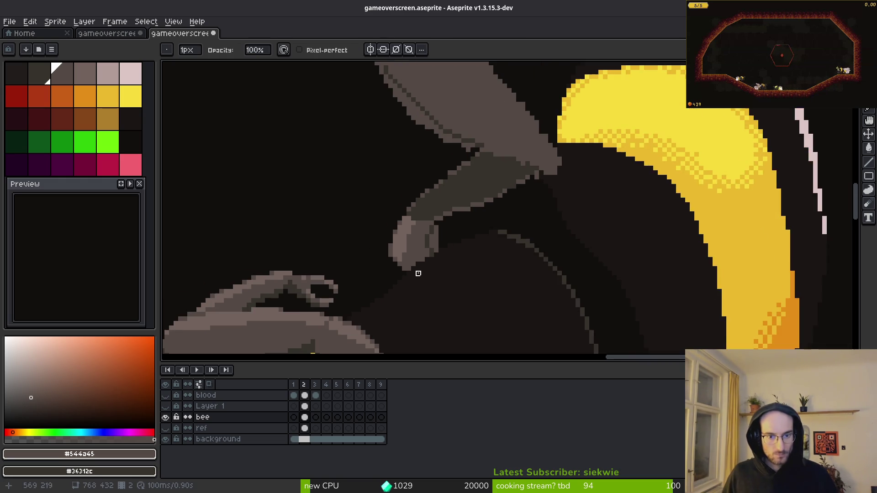
scroll(422, 264, up, 4)
key(f)
alt+click(422, 262)
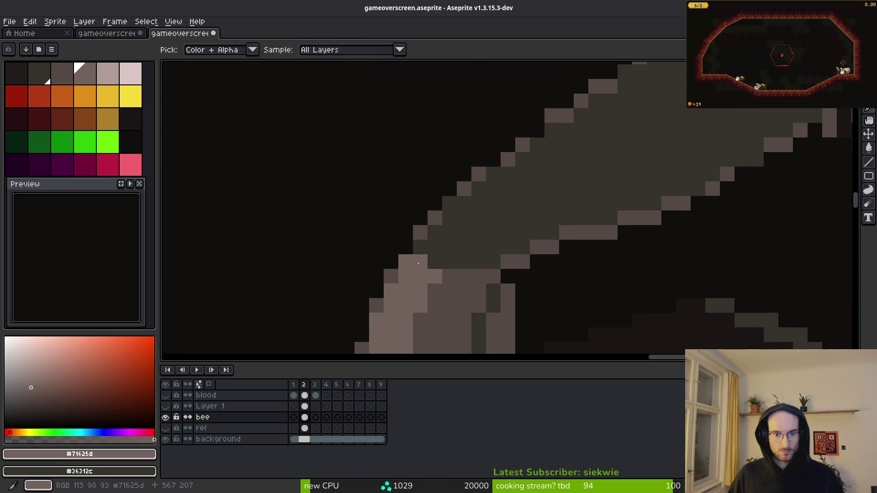
alt+click(442, 270)
drag(420, 261, 435, 272)
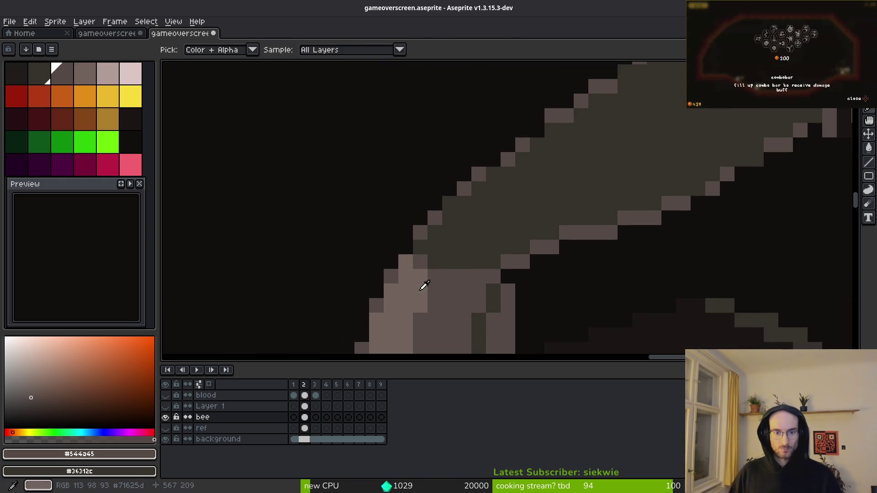
- Highlight the leg segment's upper edge in light brown, then add a darker #544a45 stroke
alt+click(437, 284)
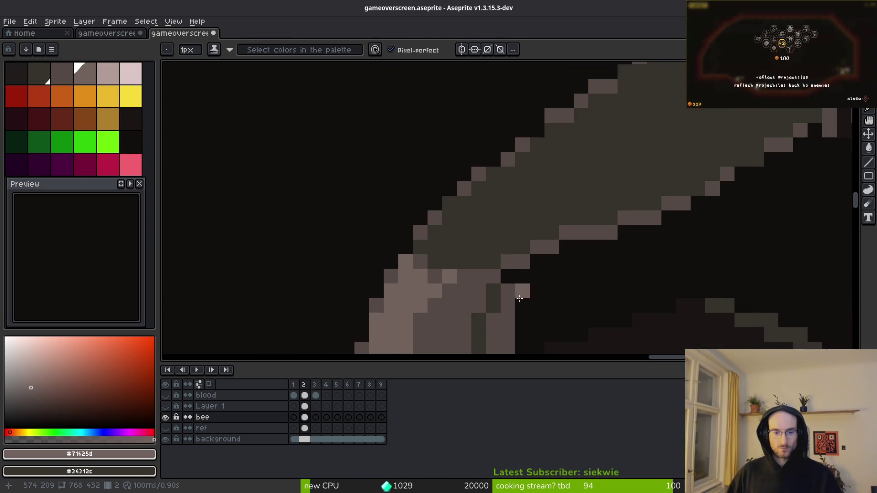
scroll(520, 297, down, 1)
scroll(558, 321, up, 2)
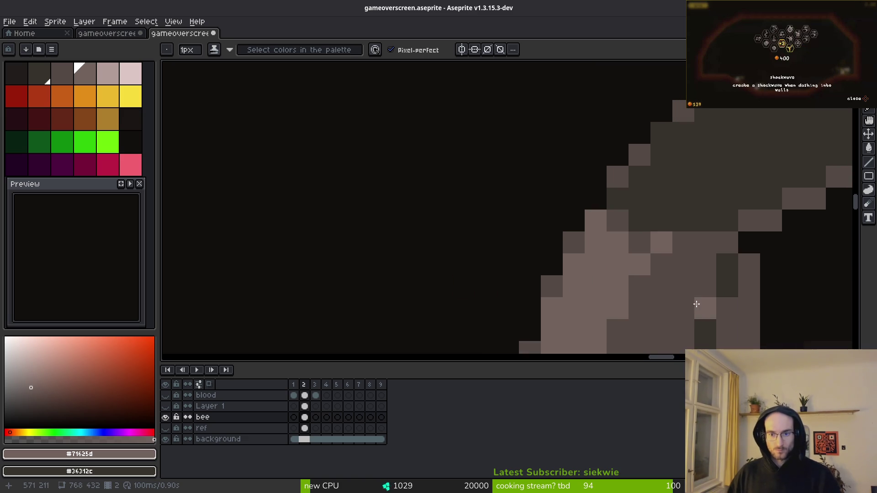
scroll(480, 229, down, 1)
scroll(484, 225, down, 1)
scroll(471, 245, up, 1)
scroll(479, 231, down, 3)
scroll(434, 267, up, 2)
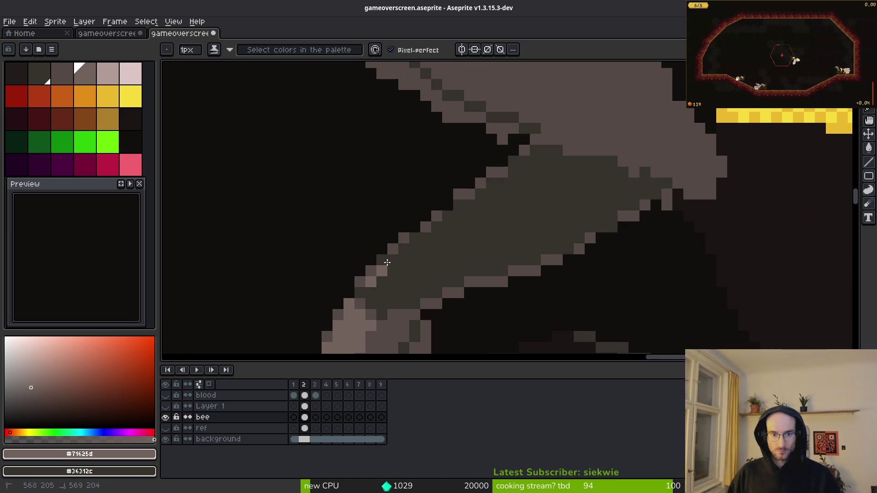
drag(447, 234, 459, 203)
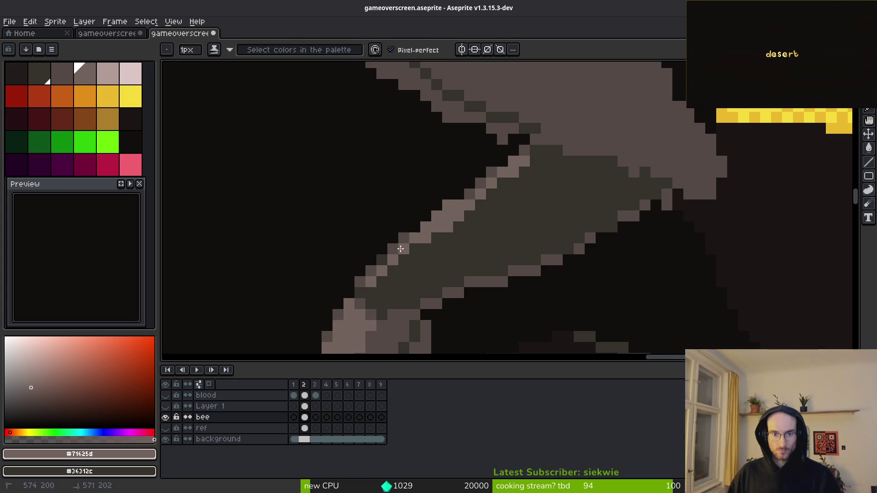
drag(365, 288, 384, 258)
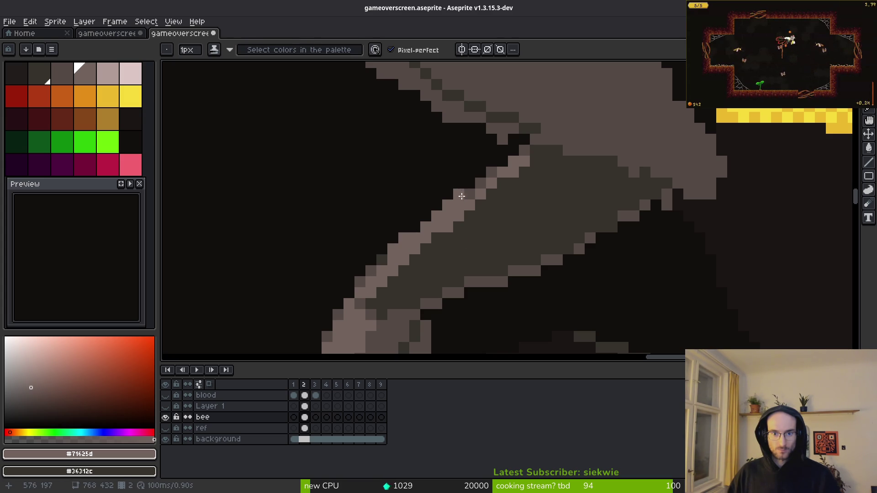
alt+click(550, 151)
mouse_move(549, 151)
mouse_down()
mouse_move(536, 149)
mouse_move(404, 279)
mouse_move(605, 171)
mouse_up()
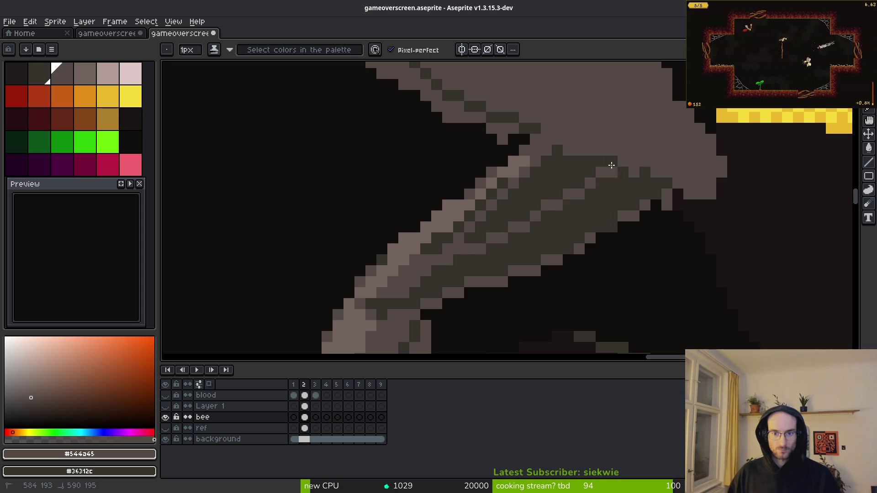
- Draw a lighter diagonal highlight line up along the leg
scroll(603, 212, down, 4)
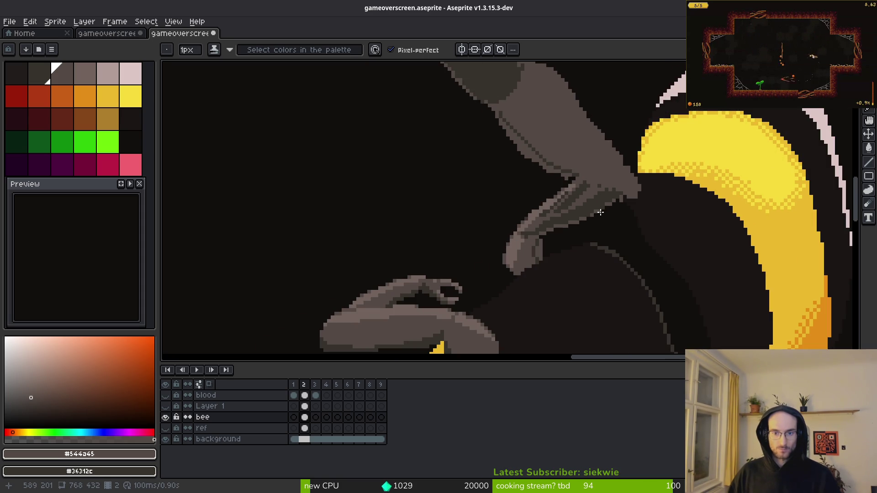
scroll(600, 212, down, 2)
scroll(589, 205, up, 5)
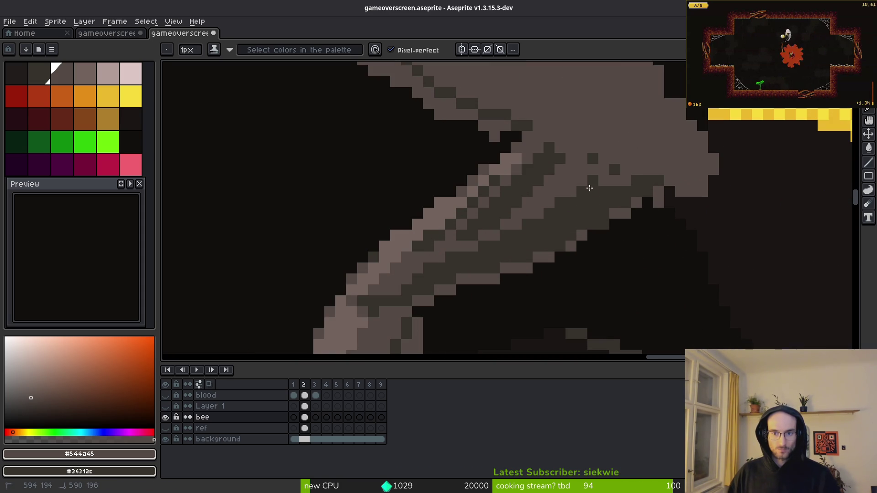
drag(516, 235, 623, 165)
scroll(532, 251, down, 3)
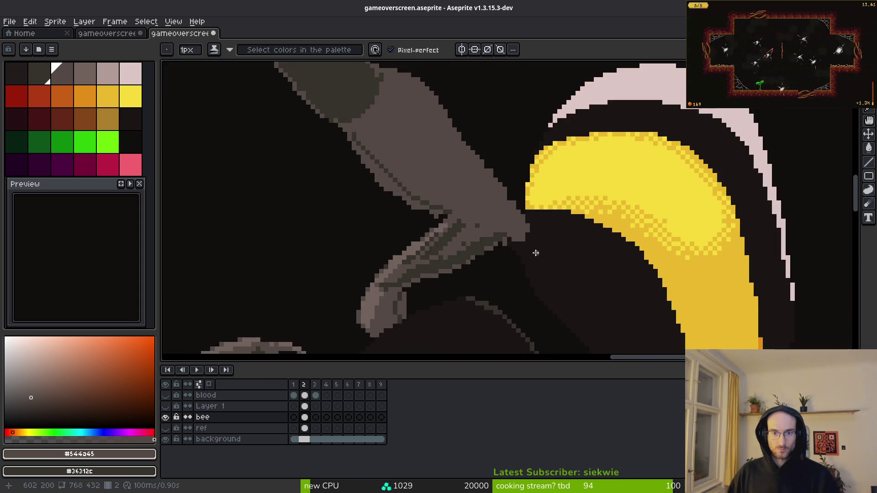
scroll(464, 246, up, 4)
- Hide the background layer and paint the leg's light band in the dark shadow colour
key(e)
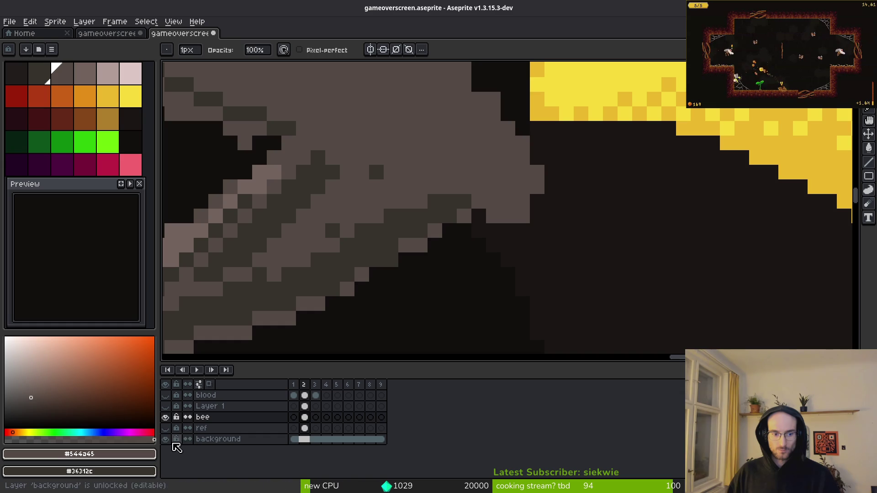
click(165, 438)
scroll(479, 259, down, 1)
scroll(510, 264, down, 1)
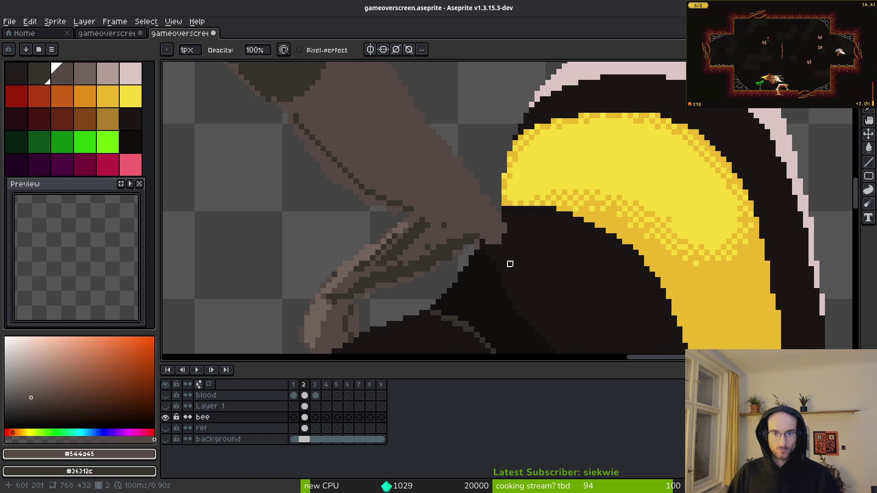
scroll(494, 258, up, 4)
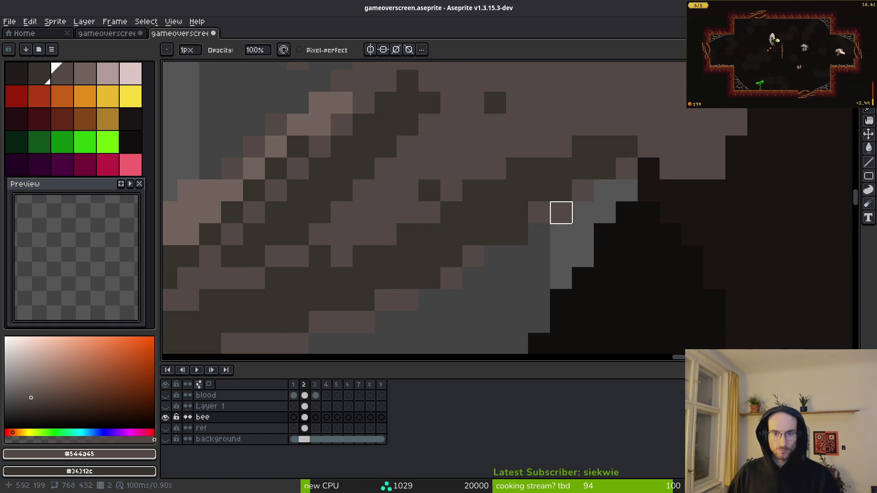
alt+click(520, 229)
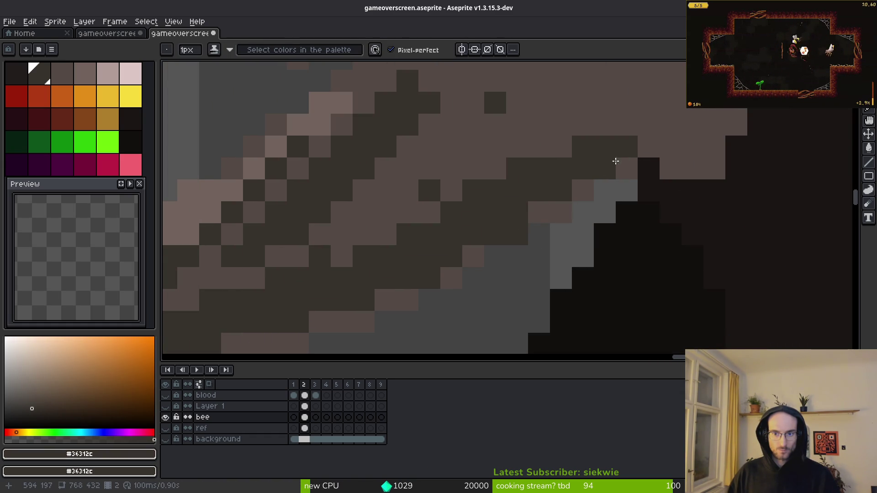
drag(405, 283, 632, 143)
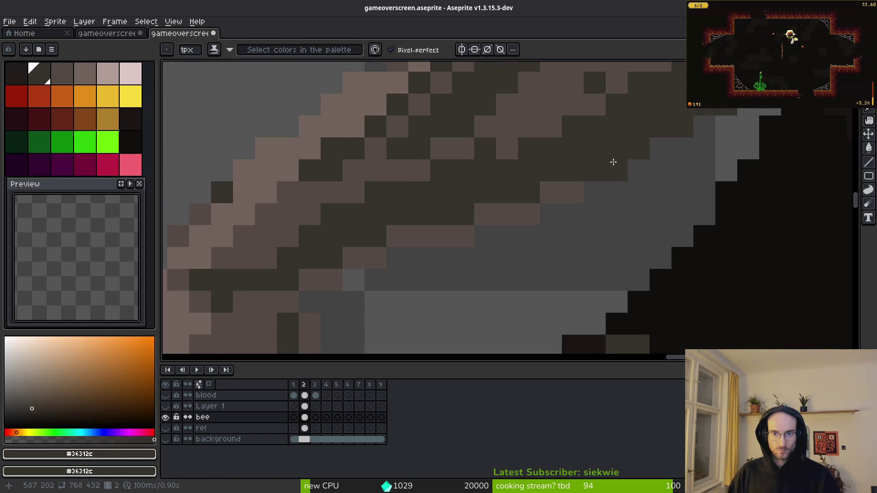
mouse_move(554, 195)
mouse_down()
mouse_move(383, 242)
mouse_move(322, 274)
mouse_up()
- Repaint the dark pixels and specks along the leg in mid-brown
scroll(374, 247, down, 4)
scroll(573, 203, up, 3)
alt+click(571, 225)
drag(570, 226, 383, 319)
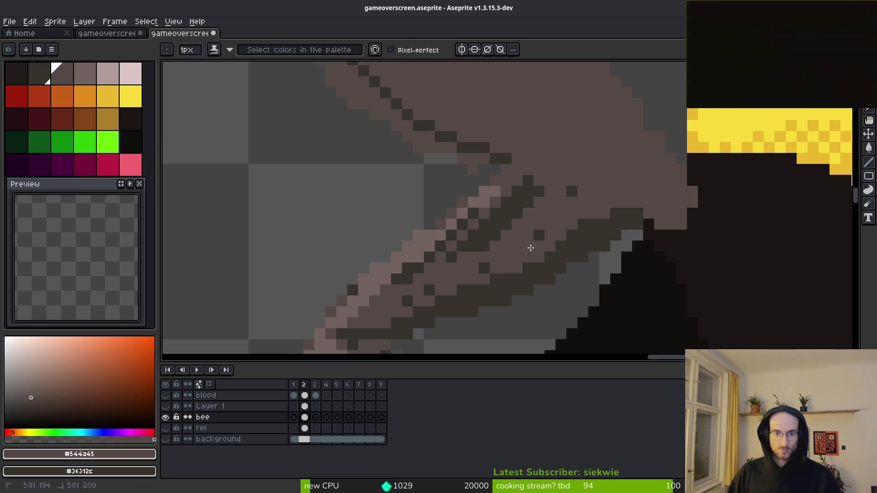
drag(505, 251, 461, 270)
drag(539, 192, 482, 243)
mouse_move(516, 202)
mouse_down()
mouse_move(530, 198)
mouse_move(527, 176)
mouse_up()
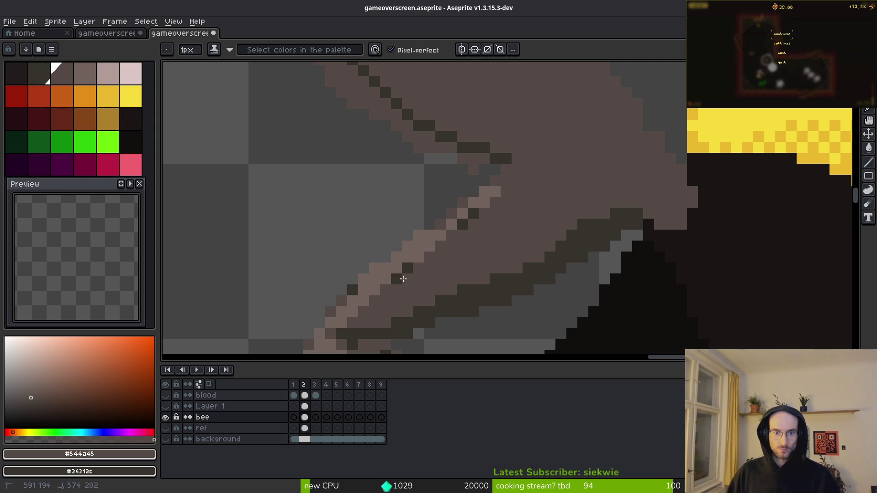
scroll(403, 279, down, 2)
scroll(558, 211, up, 2)
- Darken three stray light pixels on the leg edge and add light pixels to its highlight
alt+click(516, 209)
scroll(477, 234, up, 2)
alt+right_click(455, 258)
scroll(564, 239, down, 1)
scroll(438, 278, up, 1)
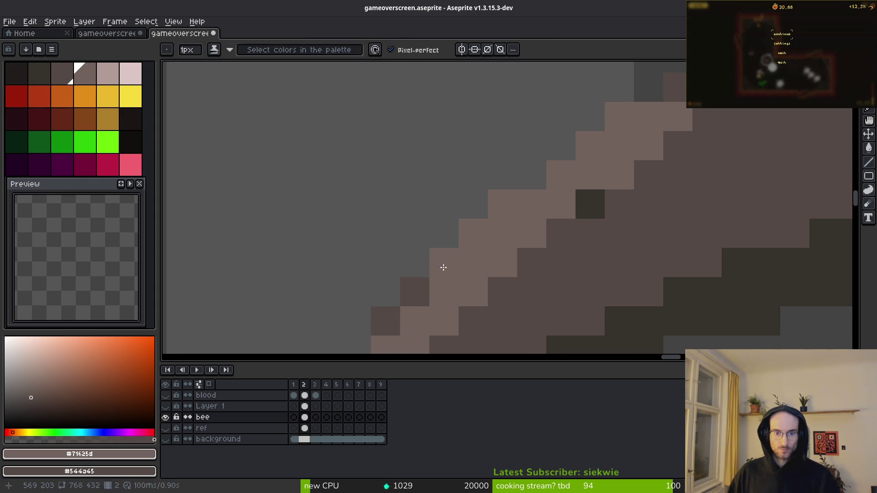
scroll(443, 268, right, 2)
scroll(442, 267, up, 1)
right_click(436, 247)
right_click(461, 228)
right_click(515, 201)
click(521, 195)
click(630, 209)
- Bucket-fill the leg's dark column region and darken two more shading pixels
scroll(630, 209, down, 2)
scroll(575, 180, up, 1)
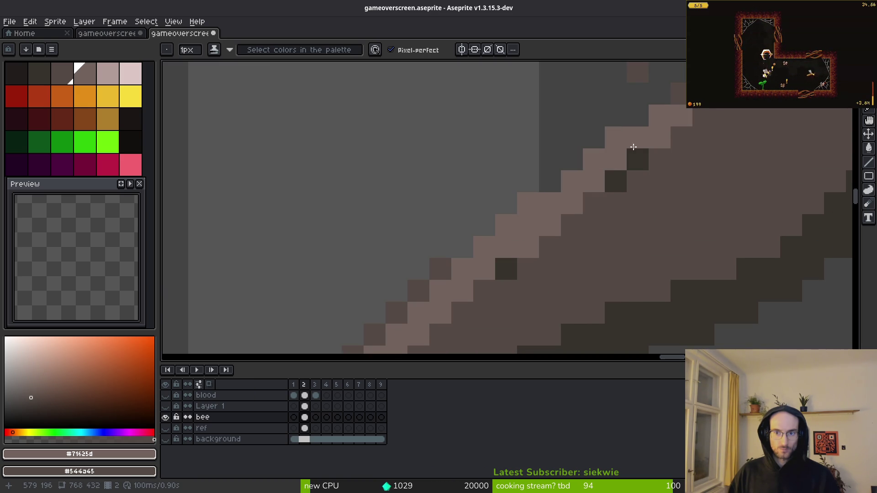
scroll(728, 113, right, 3)
scroll(728, 113, up, 4)
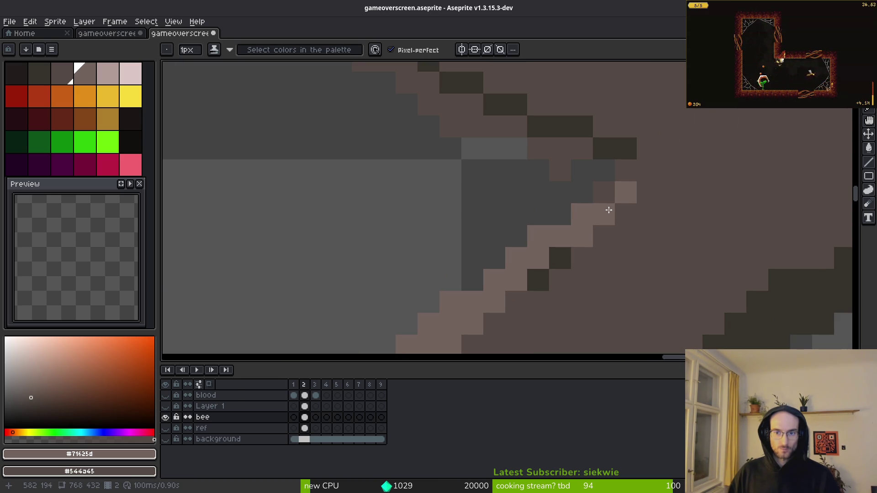
scroll(593, 256, down, 2)
scroll(631, 177, up, 2)
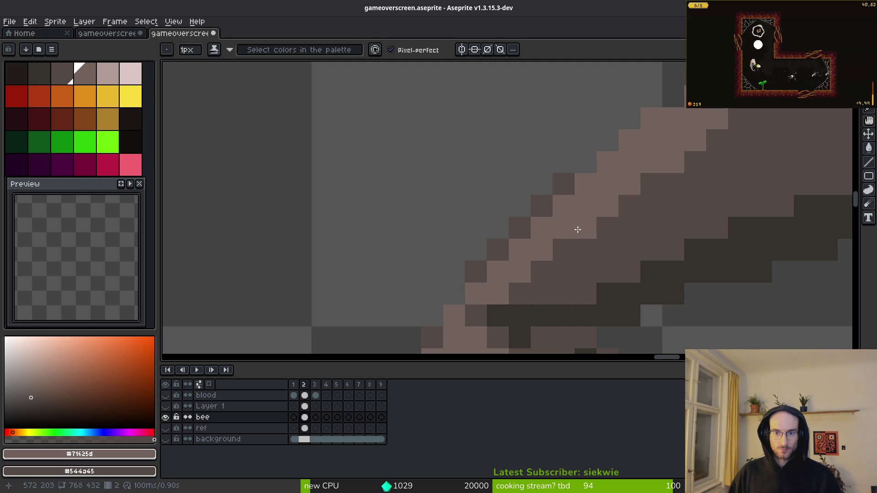
scroll(634, 235, down, 3)
scroll(634, 234, down, 2)
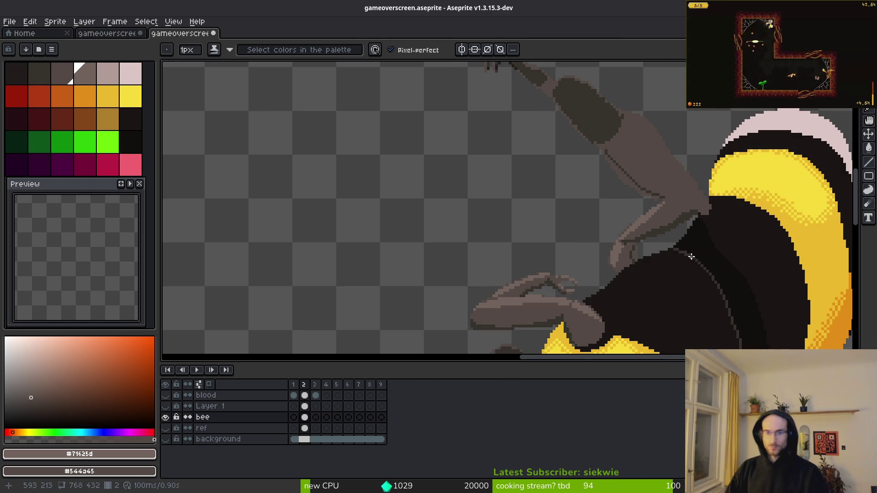
scroll(569, 221, up, 5)
scroll(569, 221, down, 2)
alt+click(471, 195)
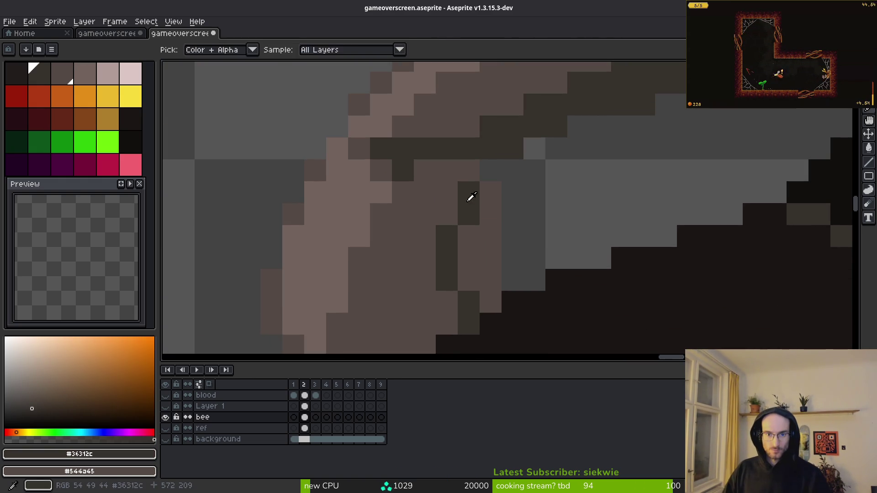
key(g)
click(484, 237)
scroll(487, 224, up, 1)
key(b)
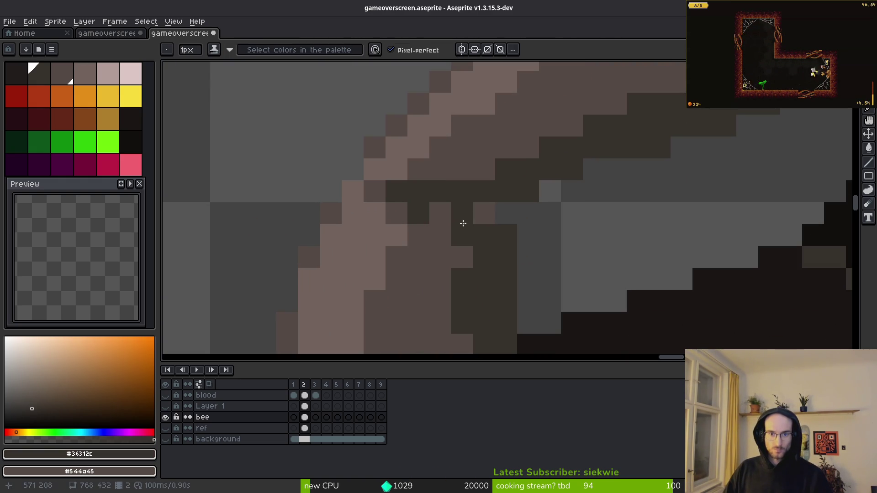
click(484, 213)
click(440, 214)
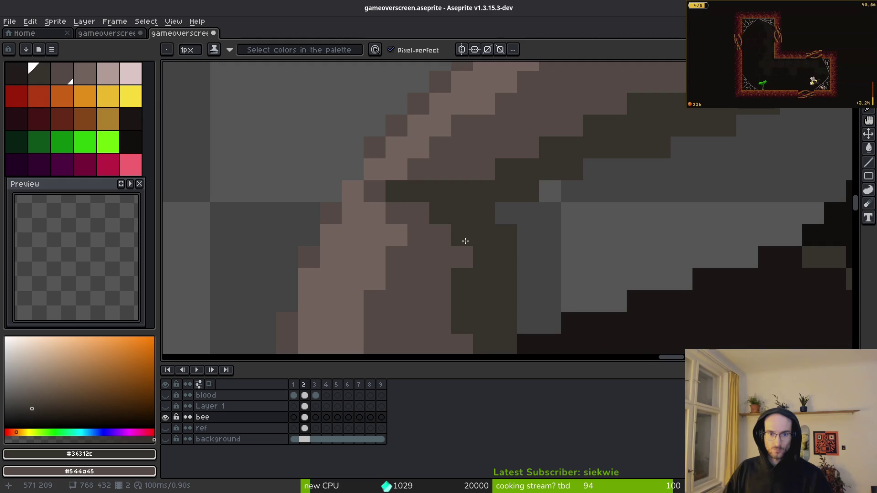
- Fill the brown band under the dark stripe and extend the stripe with a dark pixel
scroll(509, 271, down, 3)
scroll(507, 274, up, 2)
scroll(567, 273, down, 4)
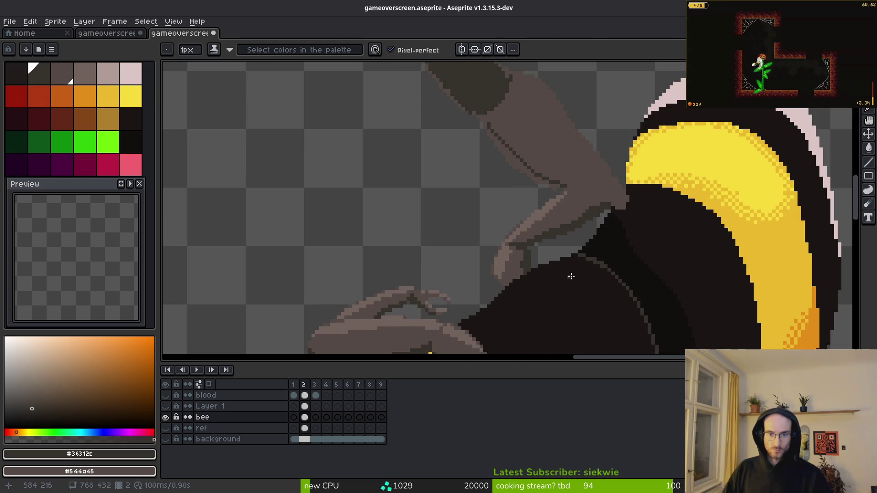
scroll(567, 274, up, 5)
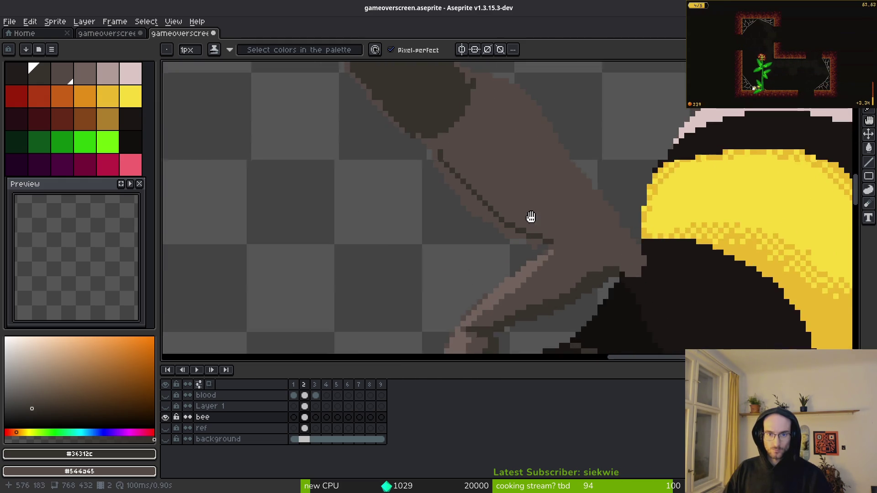
click(502, 244)
key(g)
click(518, 260)
click(557, 260)
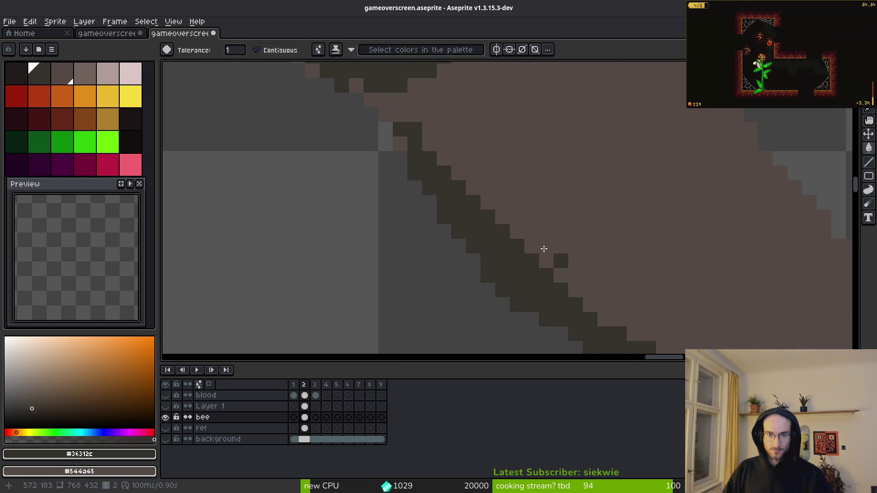
scroll(558, 260, up, 1)
key(b)
scroll(628, 288, up, 1)
drag(627, 289, 438, 142)
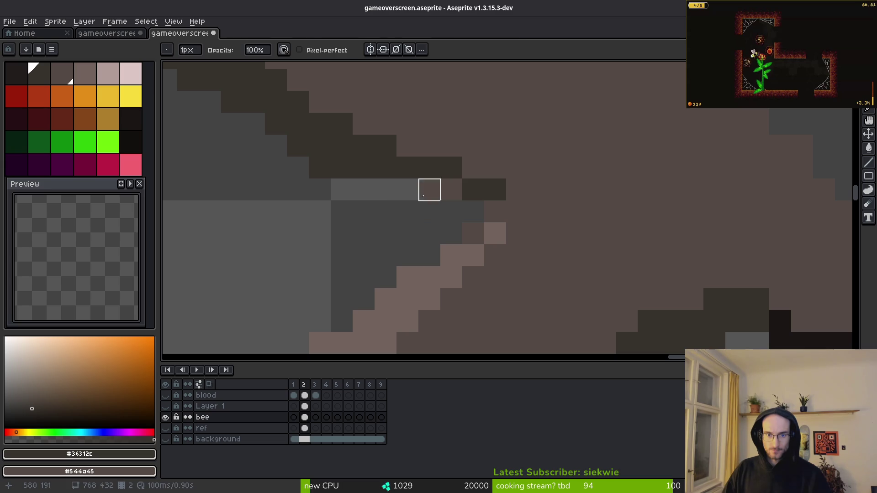
drag(503, 202, 512, 209)
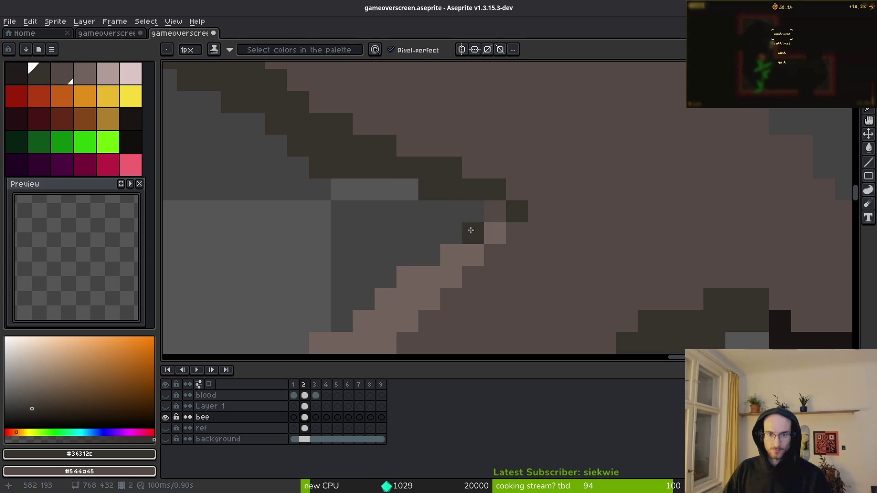
scroll(612, 243, down, 5)
scroll(548, 254, up, 4)
key(e)
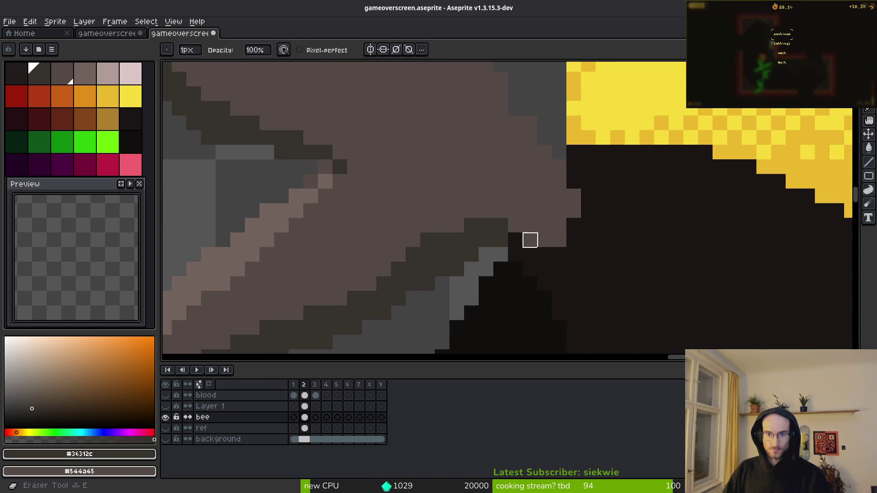
mouse_move(530, 225)
mouse_down()
mouse_move(573, 195)
mouse_move(542, 237)
mouse_move(565, 228)
mouse_up()
alt+click(599, 169)
key(b)
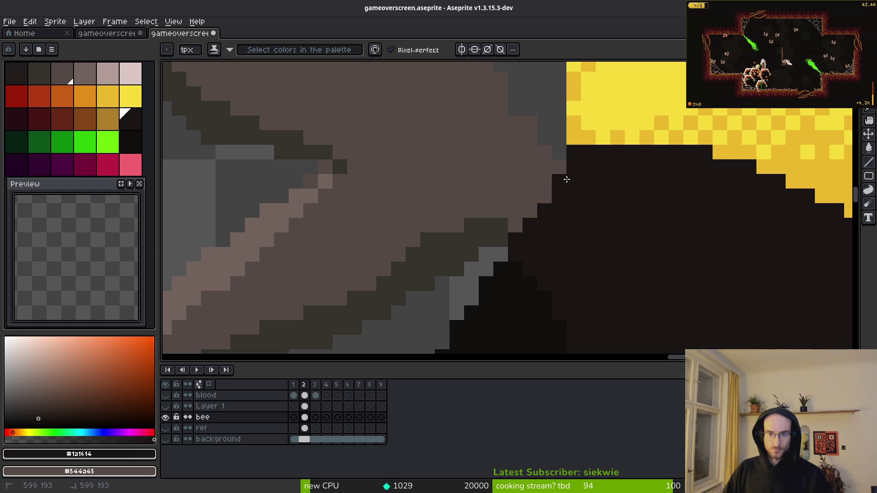
scroll(564, 180, down, 3)
scroll(572, 218, up, 5)
key(e)
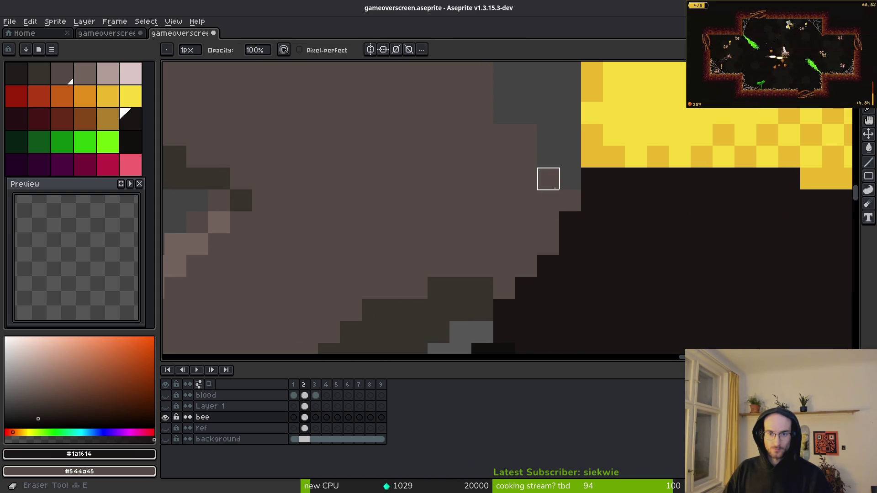
key(b)
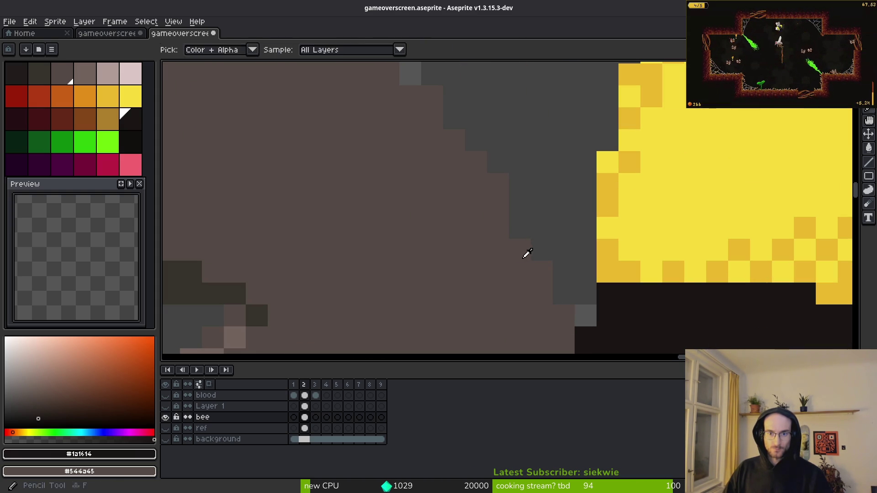
alt+click(516, 221)
scroll(499, 239, down, 3)
scroll(505, 192, up, 3)
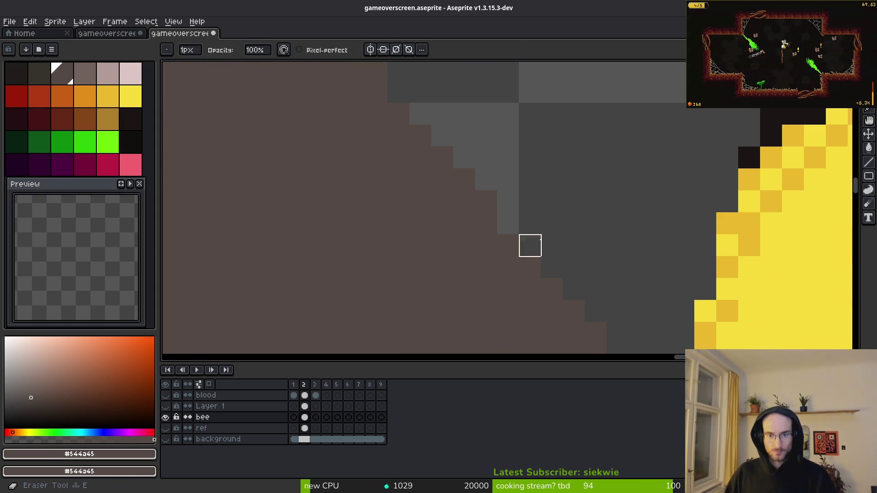
scroll(529, 244, down, 3)
scroll(552, 276, down, 4)
scroll(501, 241, up, 6)
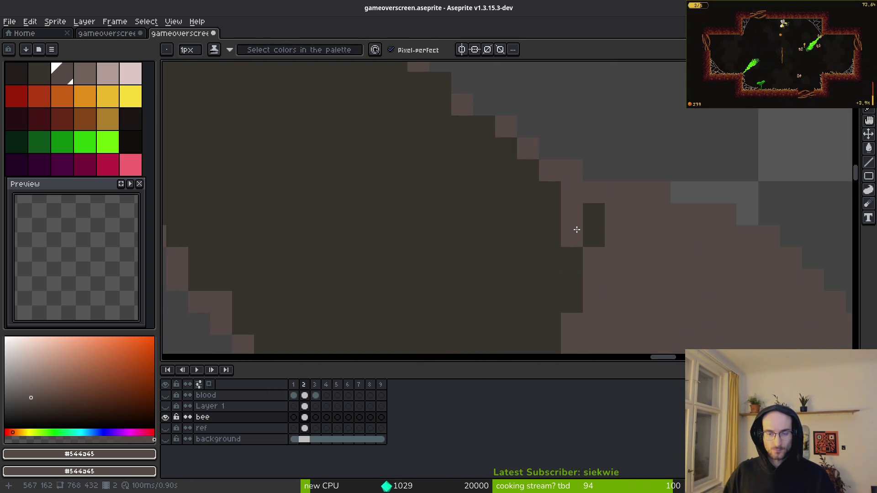
scroll(561, 237, down, 2)
scroll(478, 242, up, 1)
drag(449, 209, 568, 235)
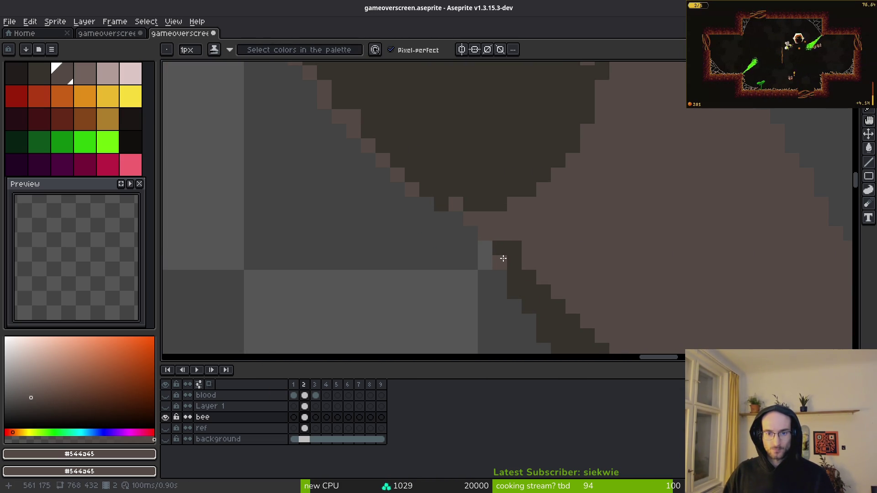
scroll(550, 255, down, 2)
scroll(508, 251, up, 1)
key(b)
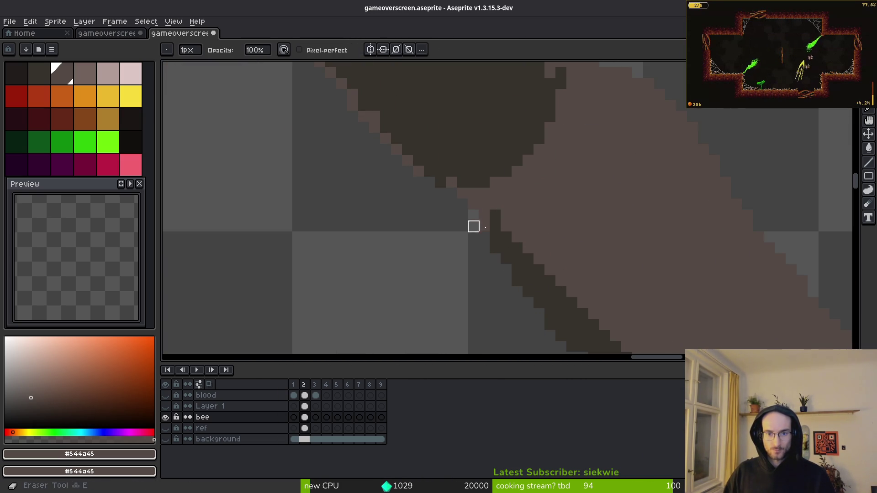
scroll(517, 172, up, 2)
alt+click(396, 145)
scroll(470, 264, down, 1)
drag(457, 276, 566, 194)
key(ctrl+z)
scroll(567, 196, down, 3)
scroll(567, 198, up, 3)
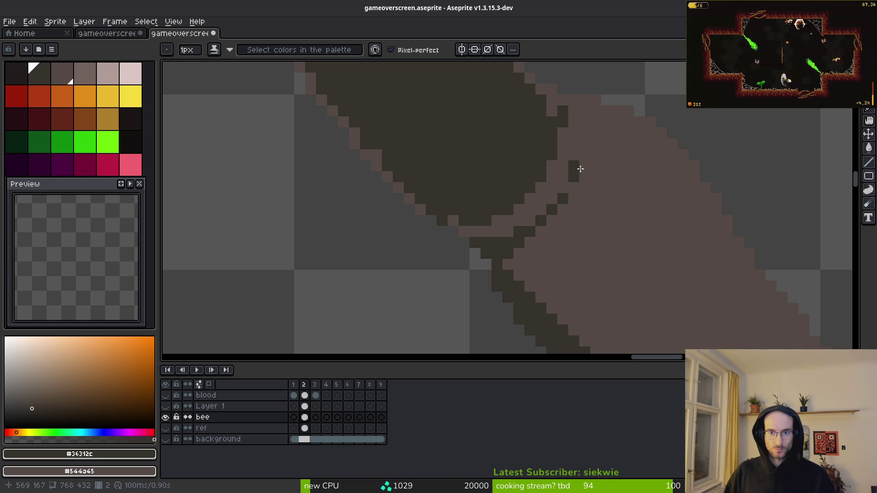
scroll(622, 201, down, 5)
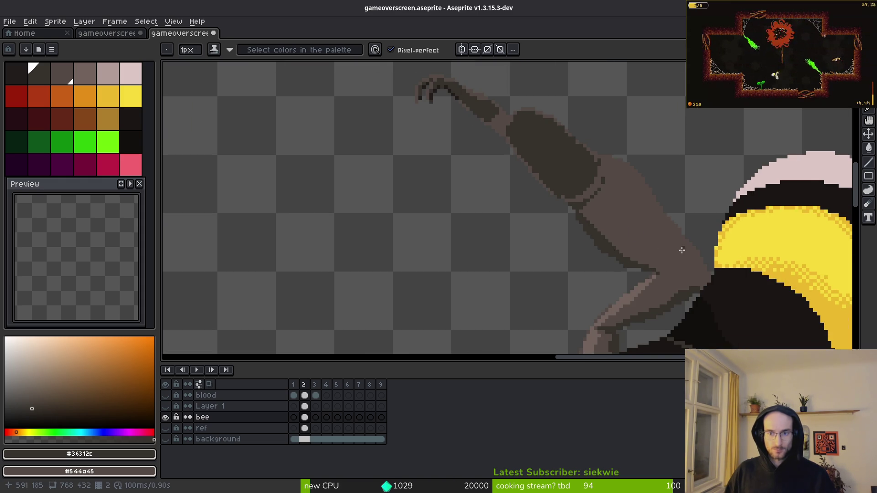
- Draw a short dark mark on the leg near the body
scroll(684, 245, up, 3)
drag(454, 208, 499, 208)
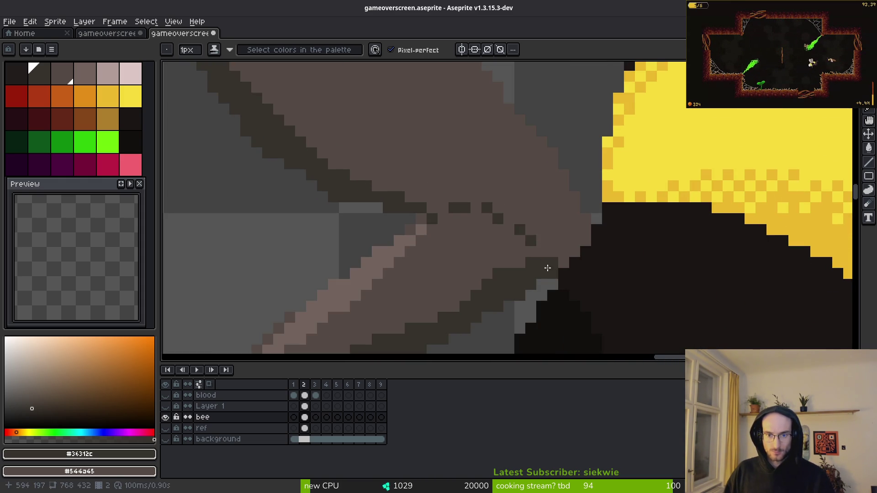
scroll(593, 246, down, 4)
scroll(489, 260, up, 2)
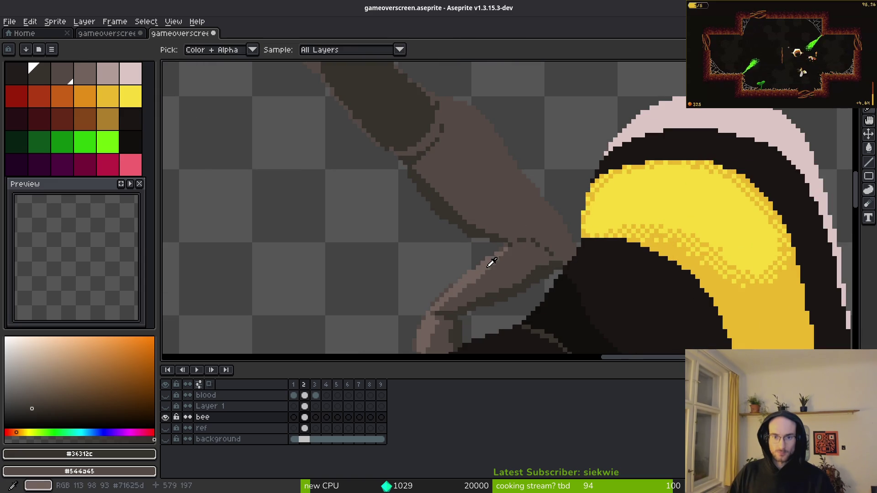
- Draw #71625d highlight lines down the leg joint and diagonally along the leg
alt+click(489, 261)
scroll(439, 132, up, 3)
scroll(439, 131, down, 2)
scroll(405, 122, up, 3)
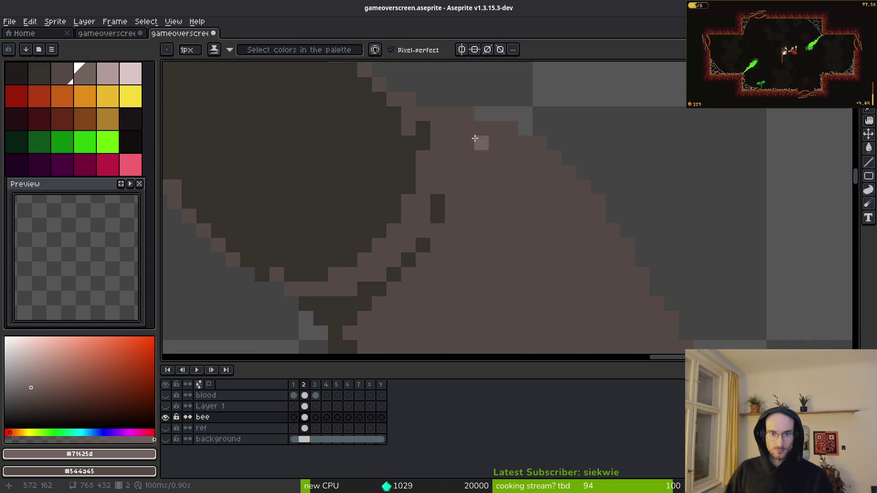
drag(470, 127, 476, 198)
drag(446, 270, 445, 264)
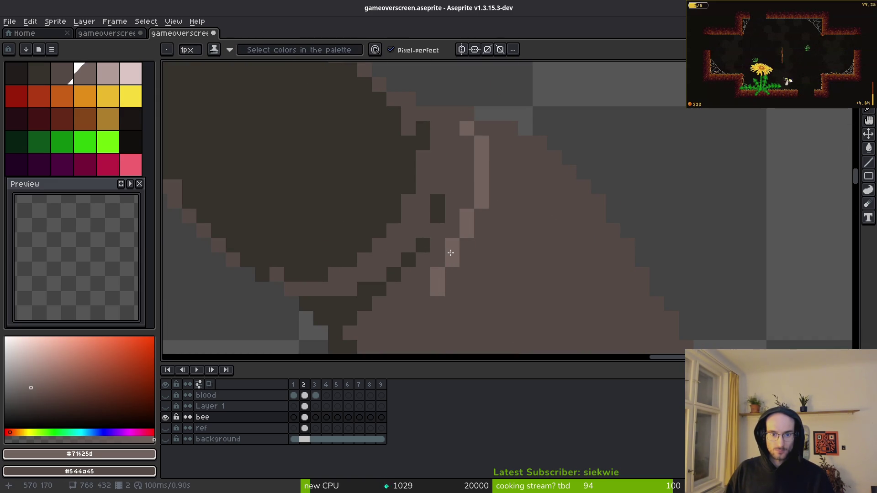
drag(452, 225, 416, 289)
click(409, 304)
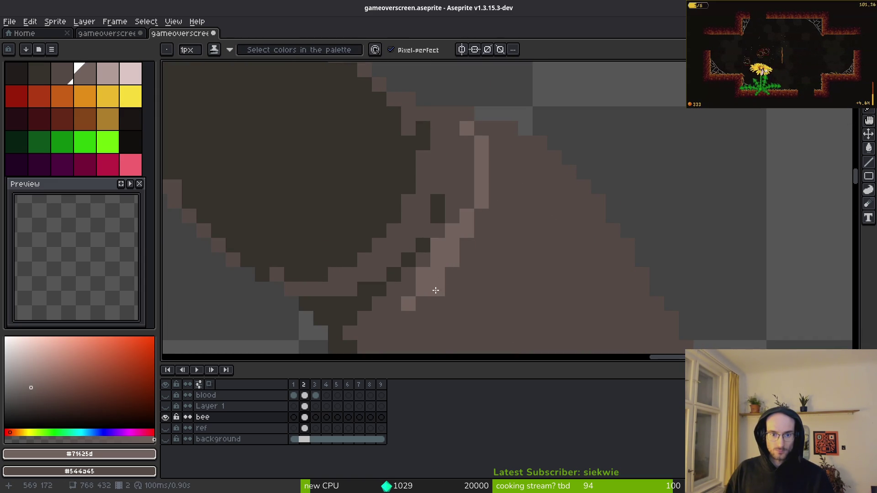
drag(473, 201, 471, 172)
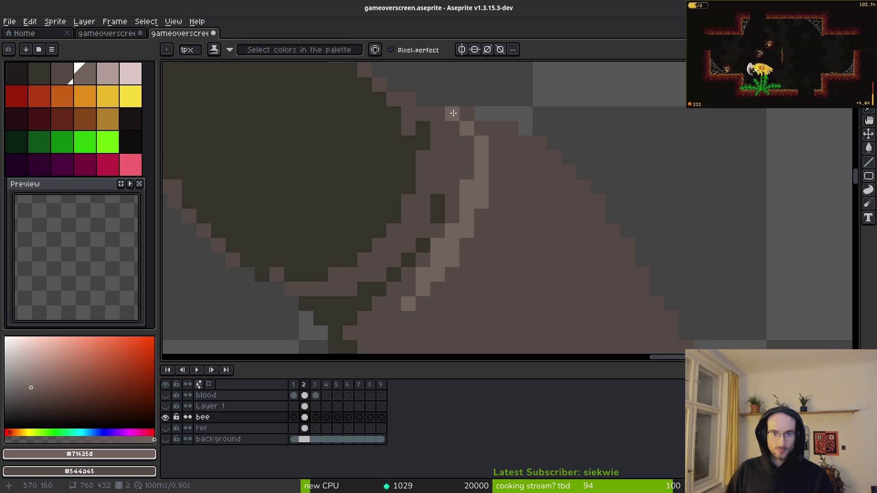
- Darken stray light pixels at the top of the highlight and on the leg
click(488, 192)
drag(467, 139, 457, 132)
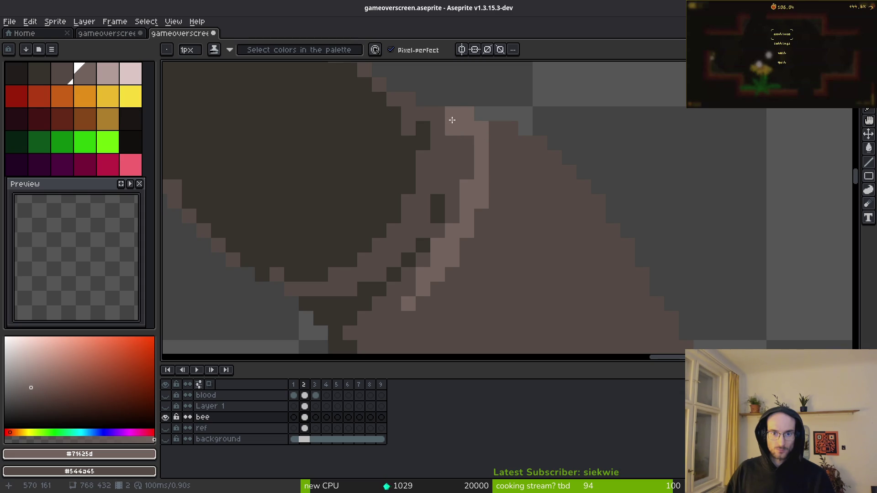
click(467, 136)
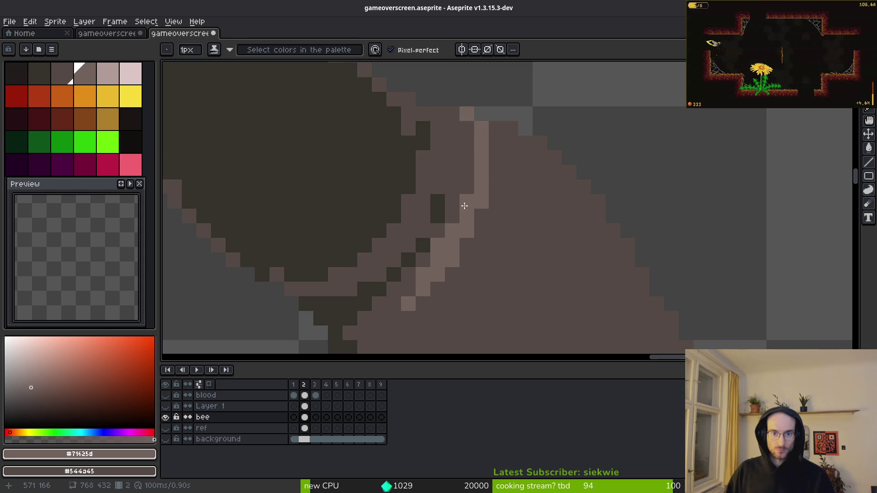
click(437, 245)
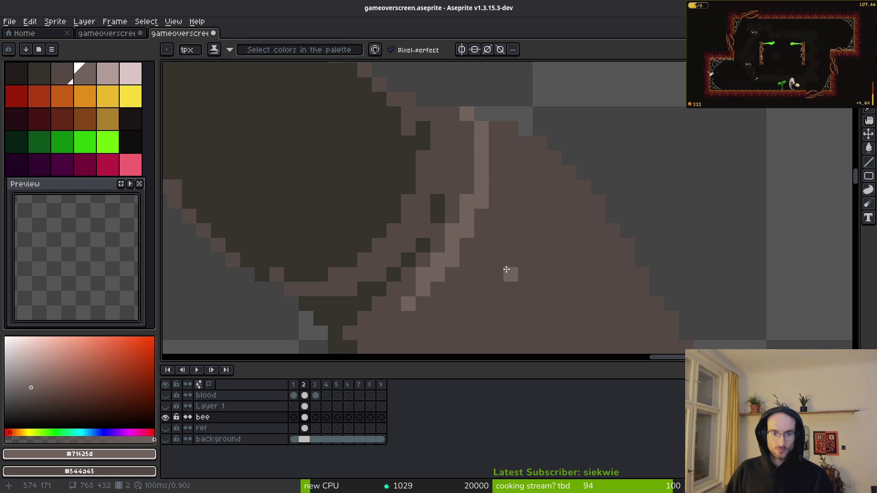
click(418, 274)
scroll(480, 290, down, 3)
scroll(472, 170, up, 3)
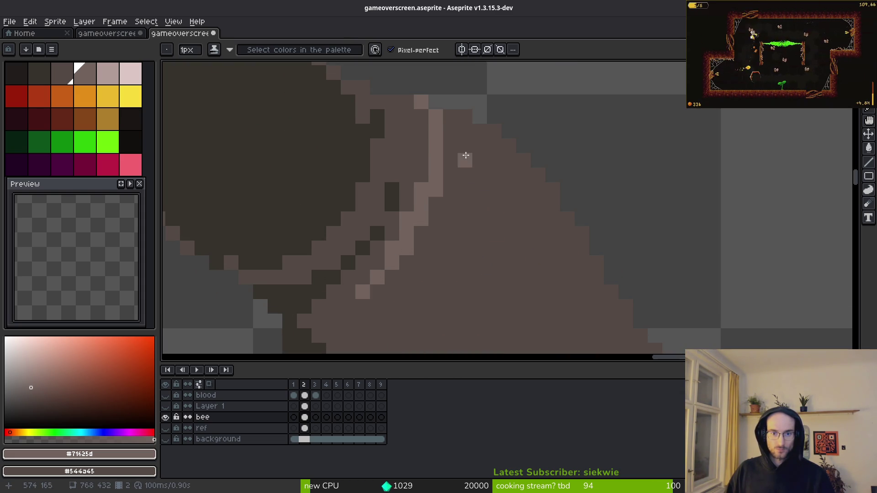
- Repaint a light strip along the leg's edge and fill a gap near its top
mouse_move(445, 201)
mouse_down()
mouse_move(450, 128)
mouse_move(419, 231)
mouse_up()
click(451, 118)
scroll(464, 208, down, 3)
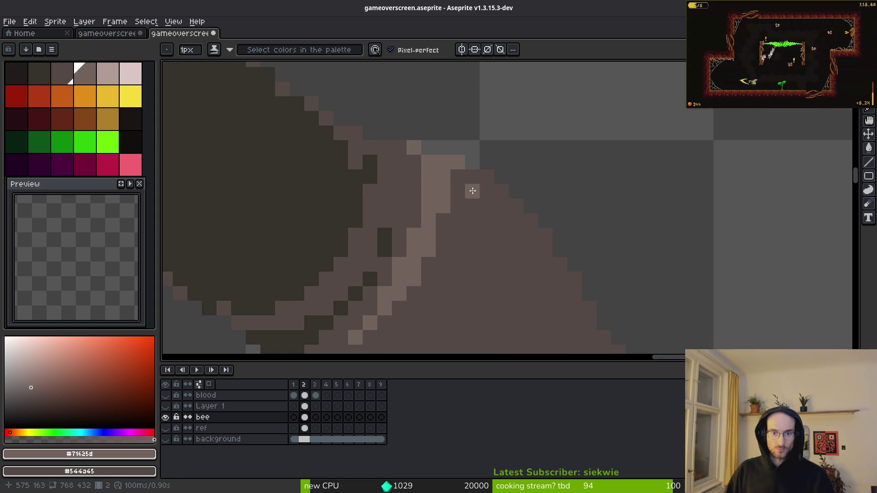
scroll(477, 207, up, 2)
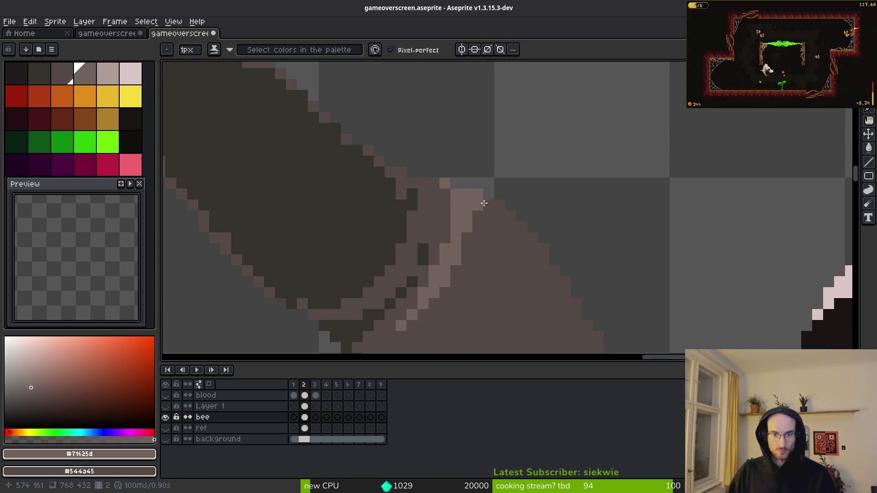
scroll(480, 206, down, 1)
scroll(482, 213, down, 3)
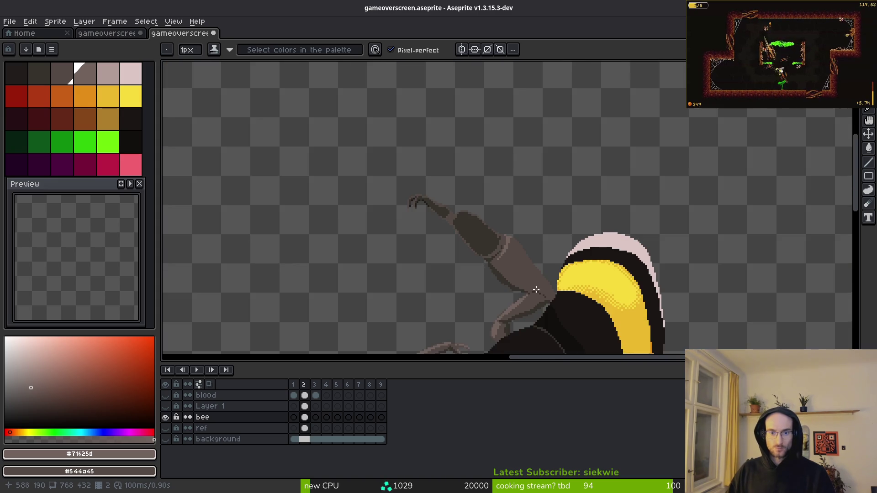
- Fill the strip between the upper leg's two highlight lines with the lighter brown
scroll(414, 151, up, 3)
mouse_move(414, 151)
mouse_down()
mouse_move(390, 94)
mouse_move(451, 186)
mouse_move(384, 122)
mouse_up()
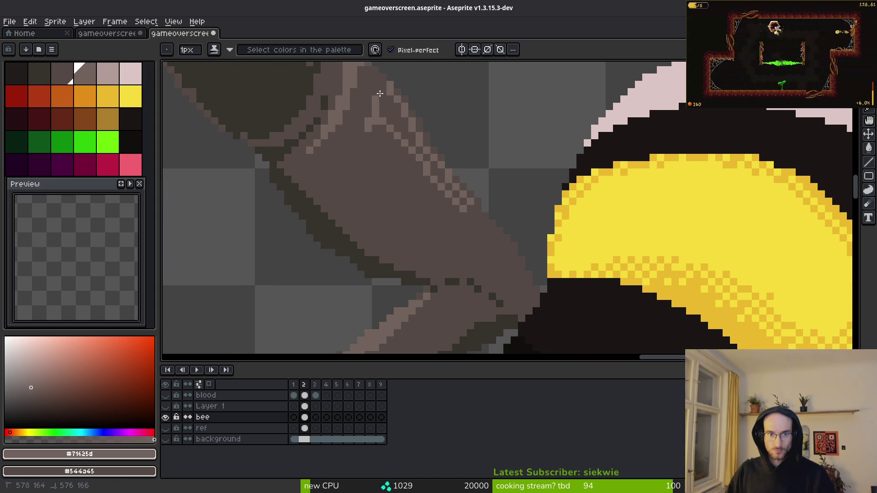
key(g)
click(417, 145)
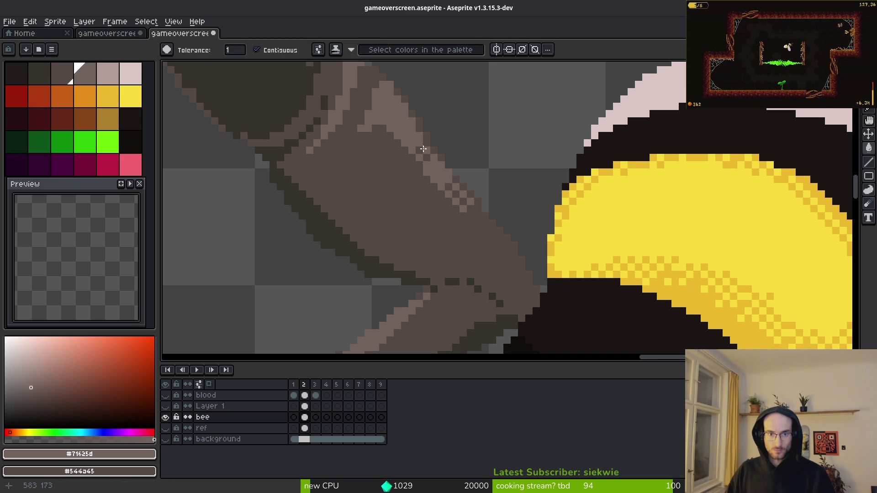
- Smooth the highlight band's stair-stepped edge, darkening some pixels and lightening others to light brown
key(b)
scroll(412, 143, up, 6)
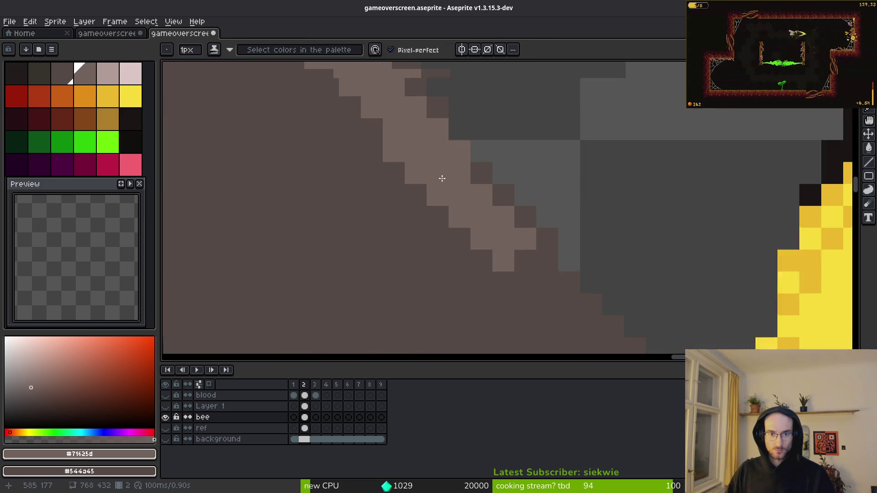
right_click(464, 200)
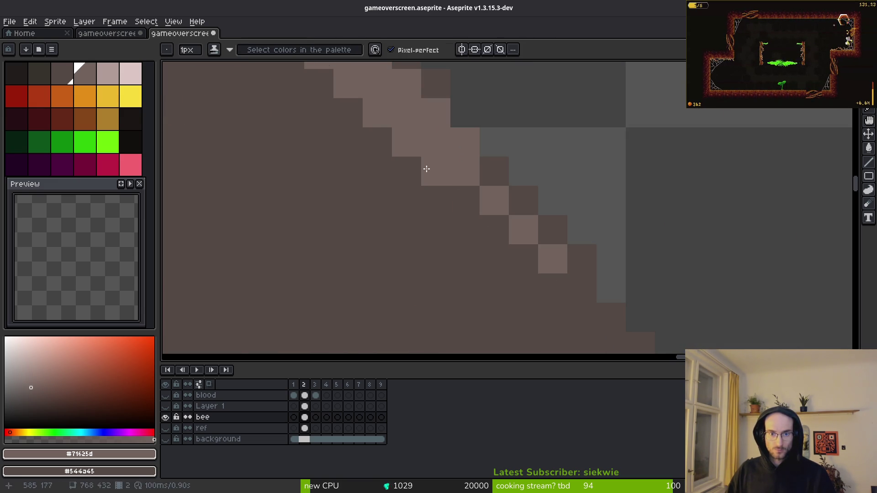
right_click(429, 170)
click(486, 169)
click(515, 212)
scroll(514, 212, down, 6)
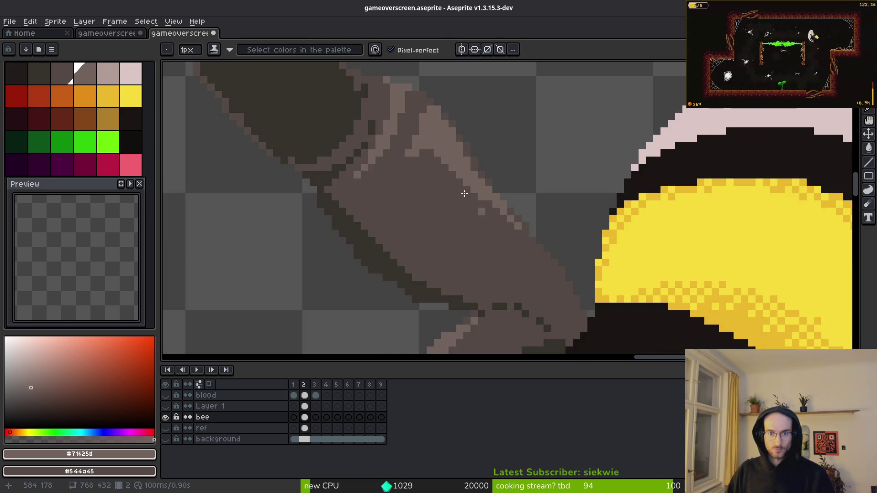
scroll(508, 202, up, 5)
click(495, 164)
click(532, 201)
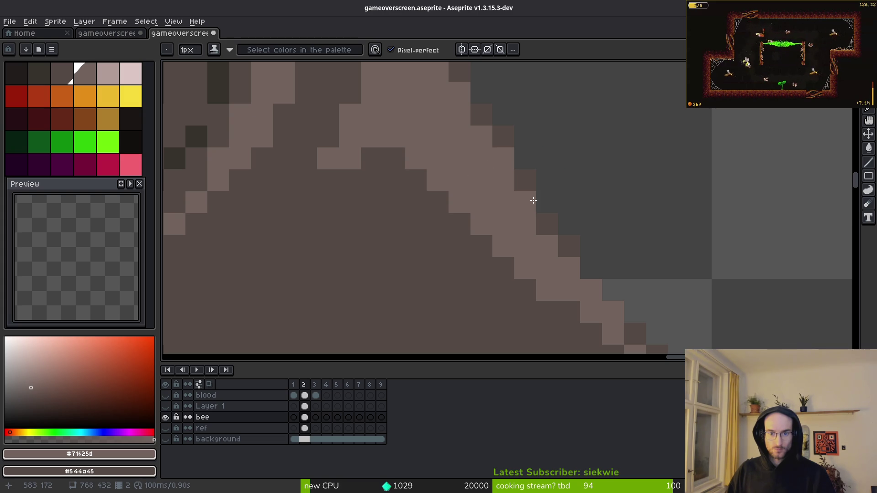
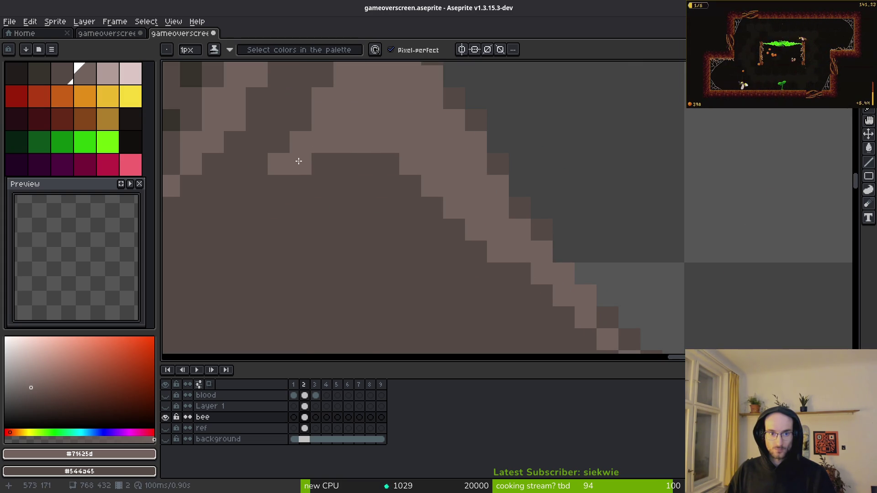
- Darken the leg's upper-right edge with dark brown #36312c pencil strokes
scroll(488, 244, down, 3)
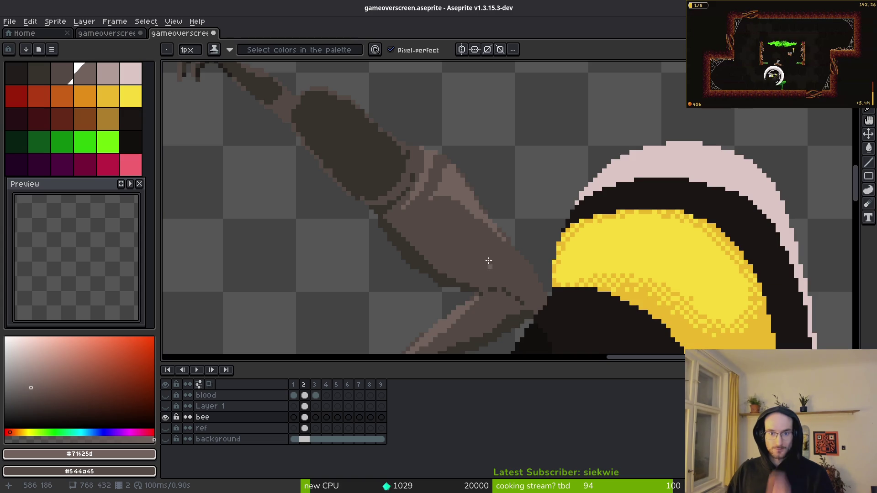
scroll(488, 265, down, 2)
scroll(488, 265, down, 1)
scroll(480, 233, up, 5)
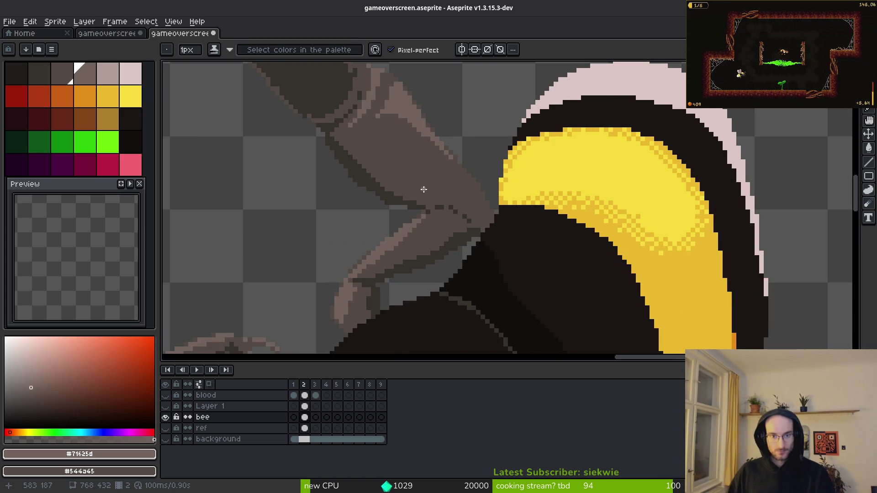
scroll(477, 222, up, 4)
alt+click(454, 256)
mouse_move(496, 172)
mouse_down()
mouse_move(517, 280)
mouse_move(505, 317)
mouse_move(538, 264)
mouse_move(520, 322)
mouse_move(507, 307)
mouse_move(482, 324)
mouse_move(499, 278)
mouse_up()
mouse_move(453, 151)
mouse_down()
mouse_move(464, 137)
mouse_move(458, 113)
mouse_move(476, 148)
mouse_up()
- Eyedrop the light brown #71625d from the leg as the active colour
scroll(476, 149, down, 3)
scroll(476, 203, up, 3)
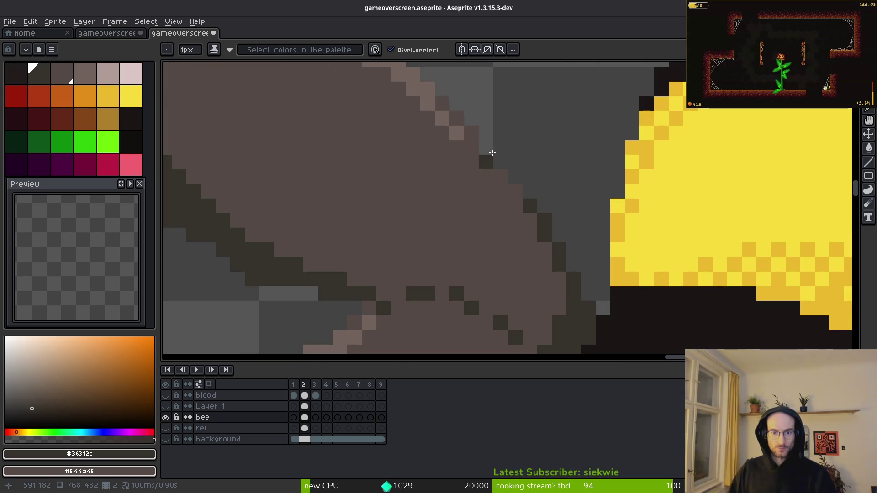
key(alt)
click(458, 131)
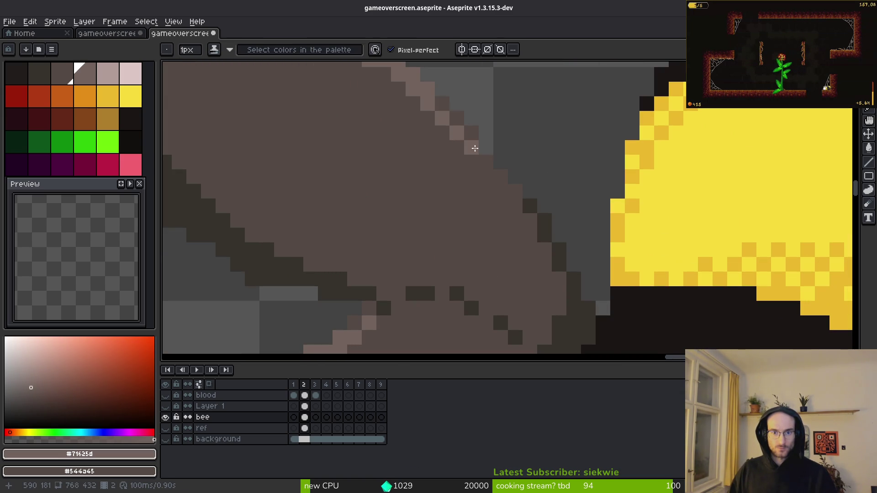
scroll(476, 199, down, 2)
scroll(477, 200, down, 2)
scroll(500, 201, up, 3)
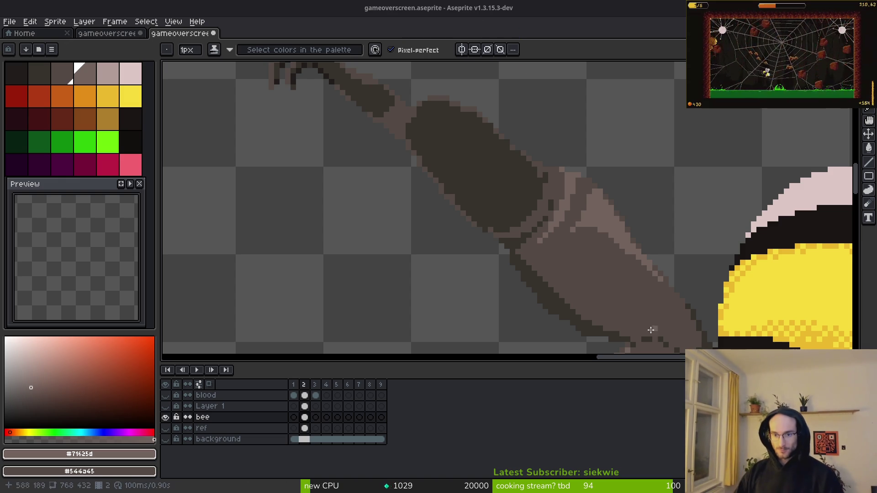
- Extend the dark #36312c band rightward along the leg, filling a gap pixel
scroll(538, 173, up, 3)
alt+click(540, 218)
mouse_move(539, 230)
mouse_down()
mouse_move(635, 256)
mouse_move(617, 256)
mouse_up()
click(570, 247)
- Erase the dark band's lower-left edge to trim it
key(e)
drag(380, 174, 642, 320)
scroll(630, 281, down, 5)
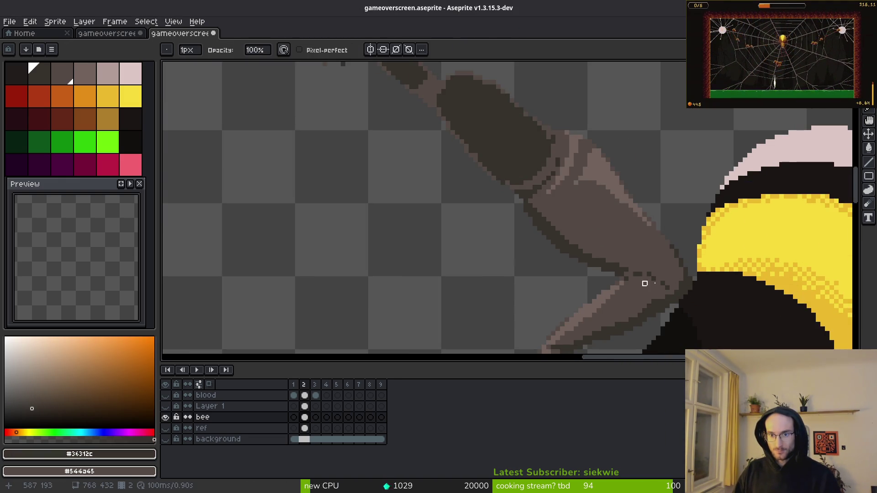
scroll(619, 260, down, 3)
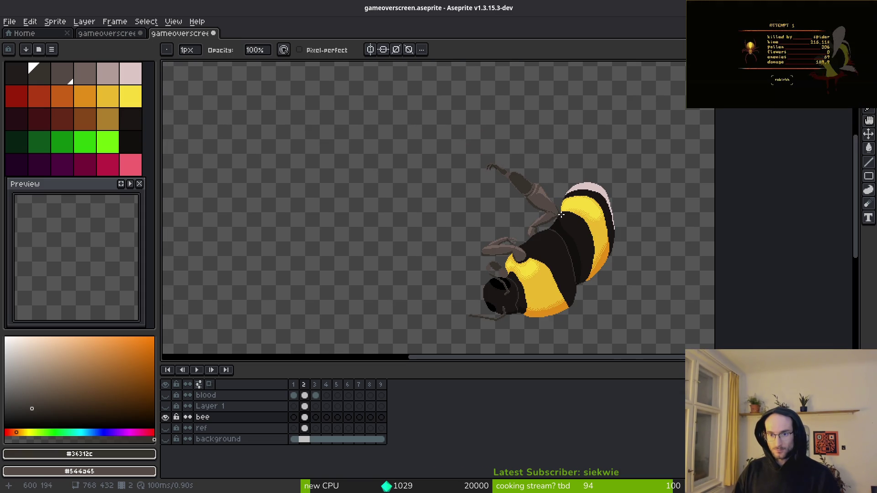
scroll(525, 214, up, 3)
scroll(561, 233, up, 2)
- Sample light brown #71625d from the leg for the highlight line
key(b)
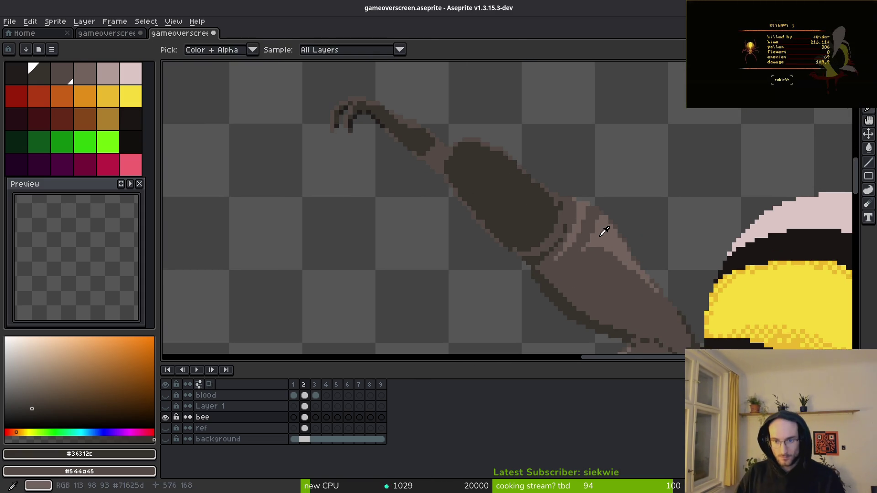
alt+click(601, 231)
scroll(506, 181, up, 1)
scroll(506, 182, up, 1)
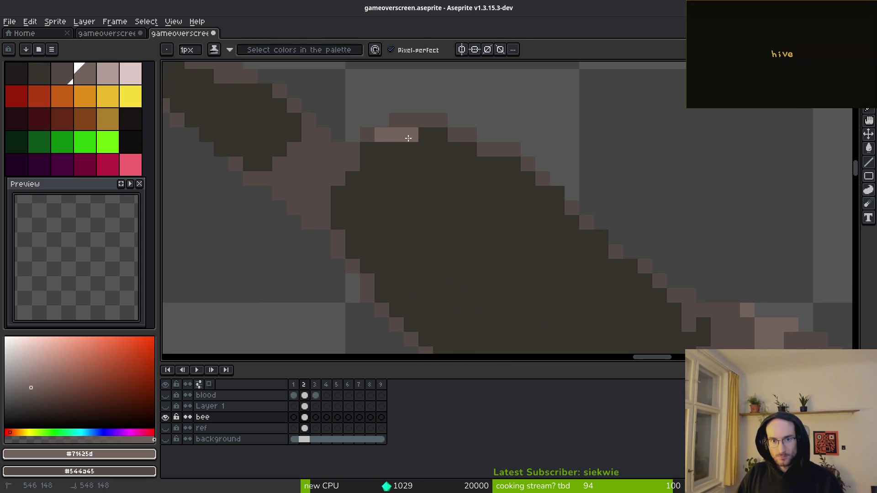